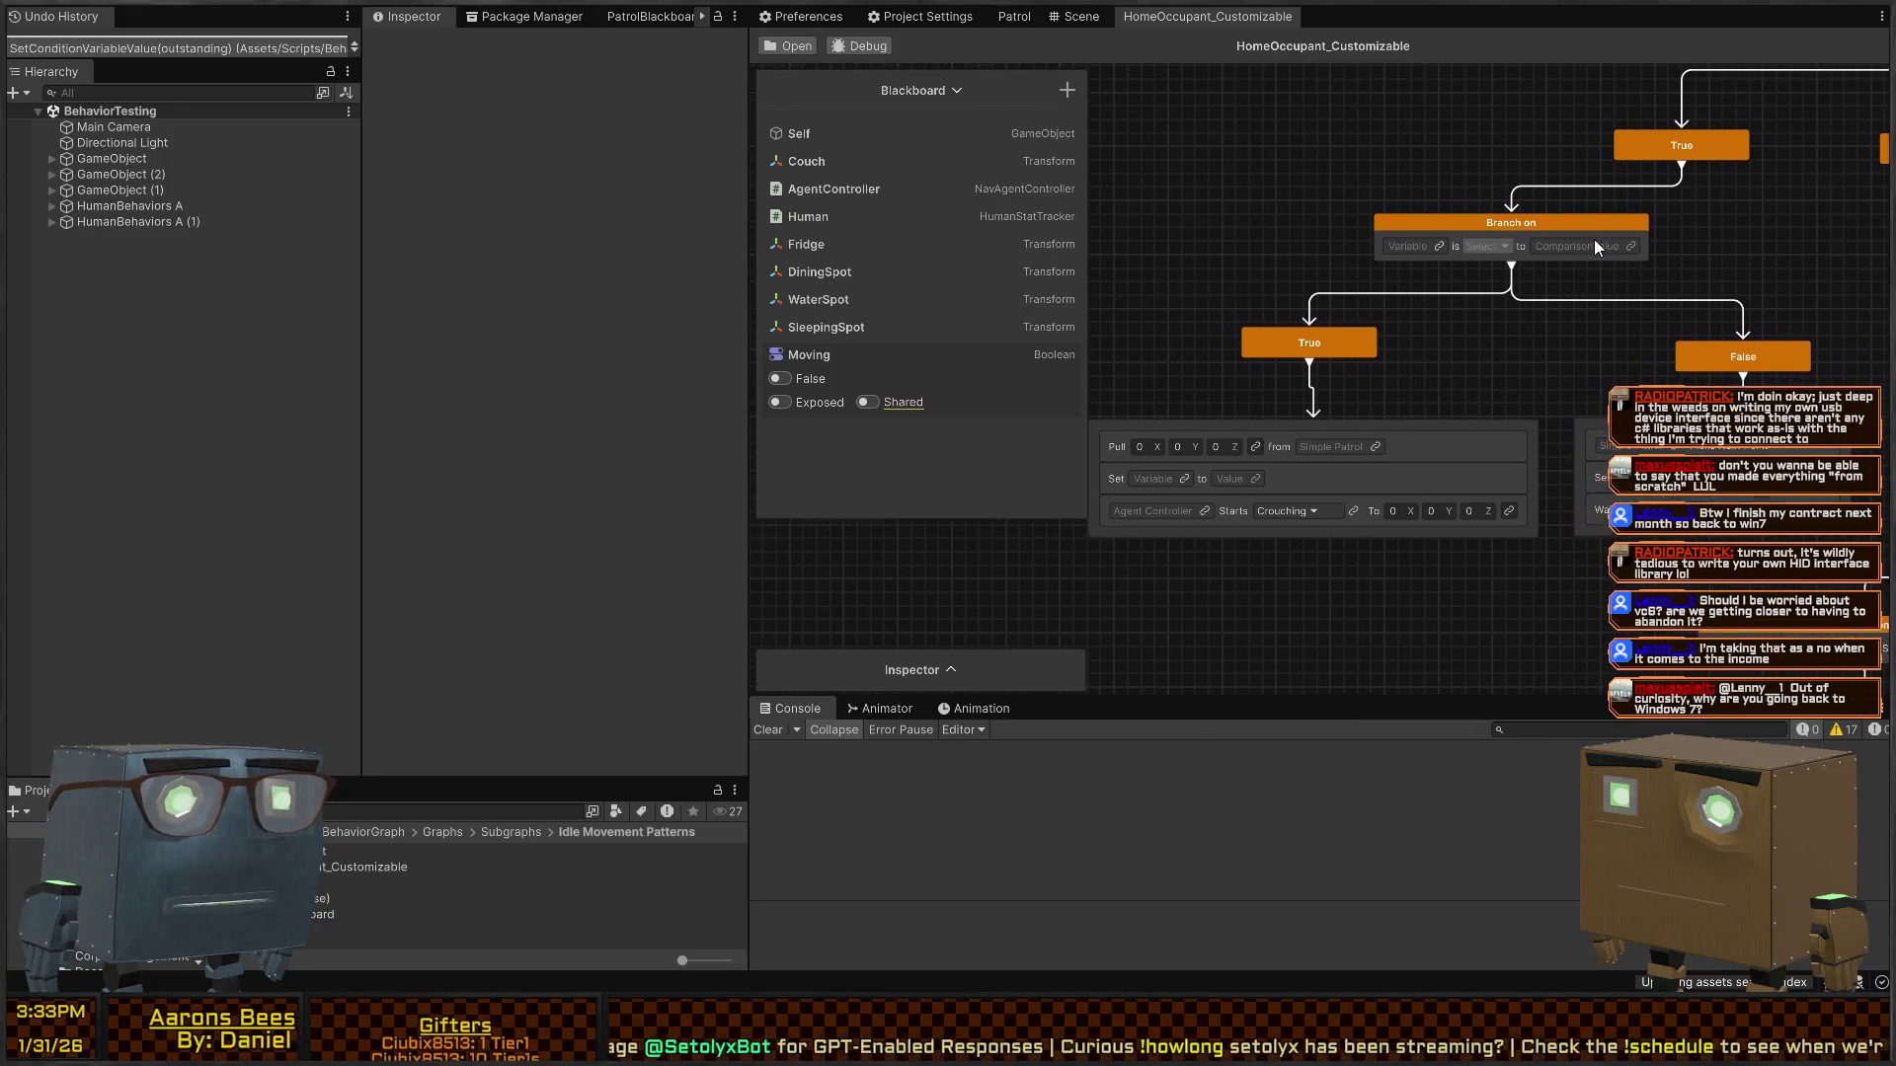
- Select the Wait For Any node group, then bring the Branch and Pull nodes back into view
scroll(1594, 259, up, 5)
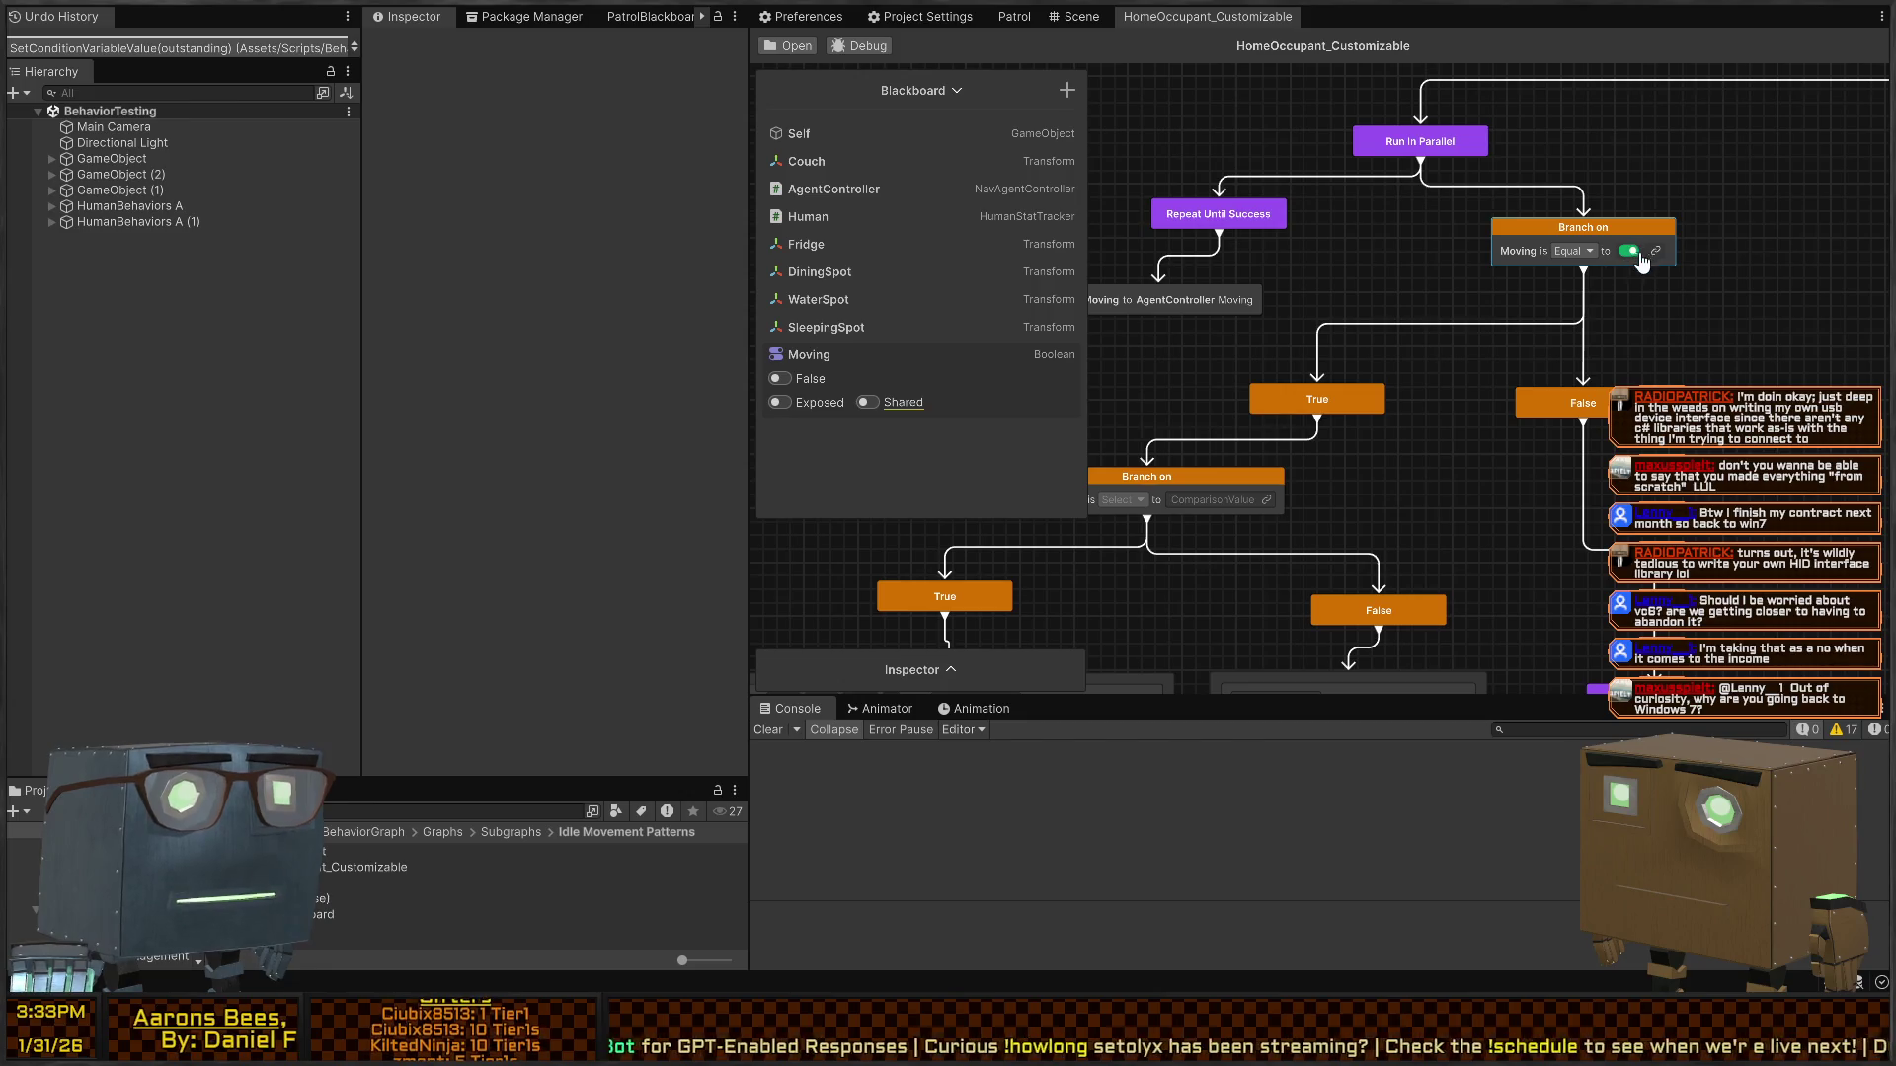
scroll(1592, 288, down, 3)
scroll(1592, 288, down, 5)
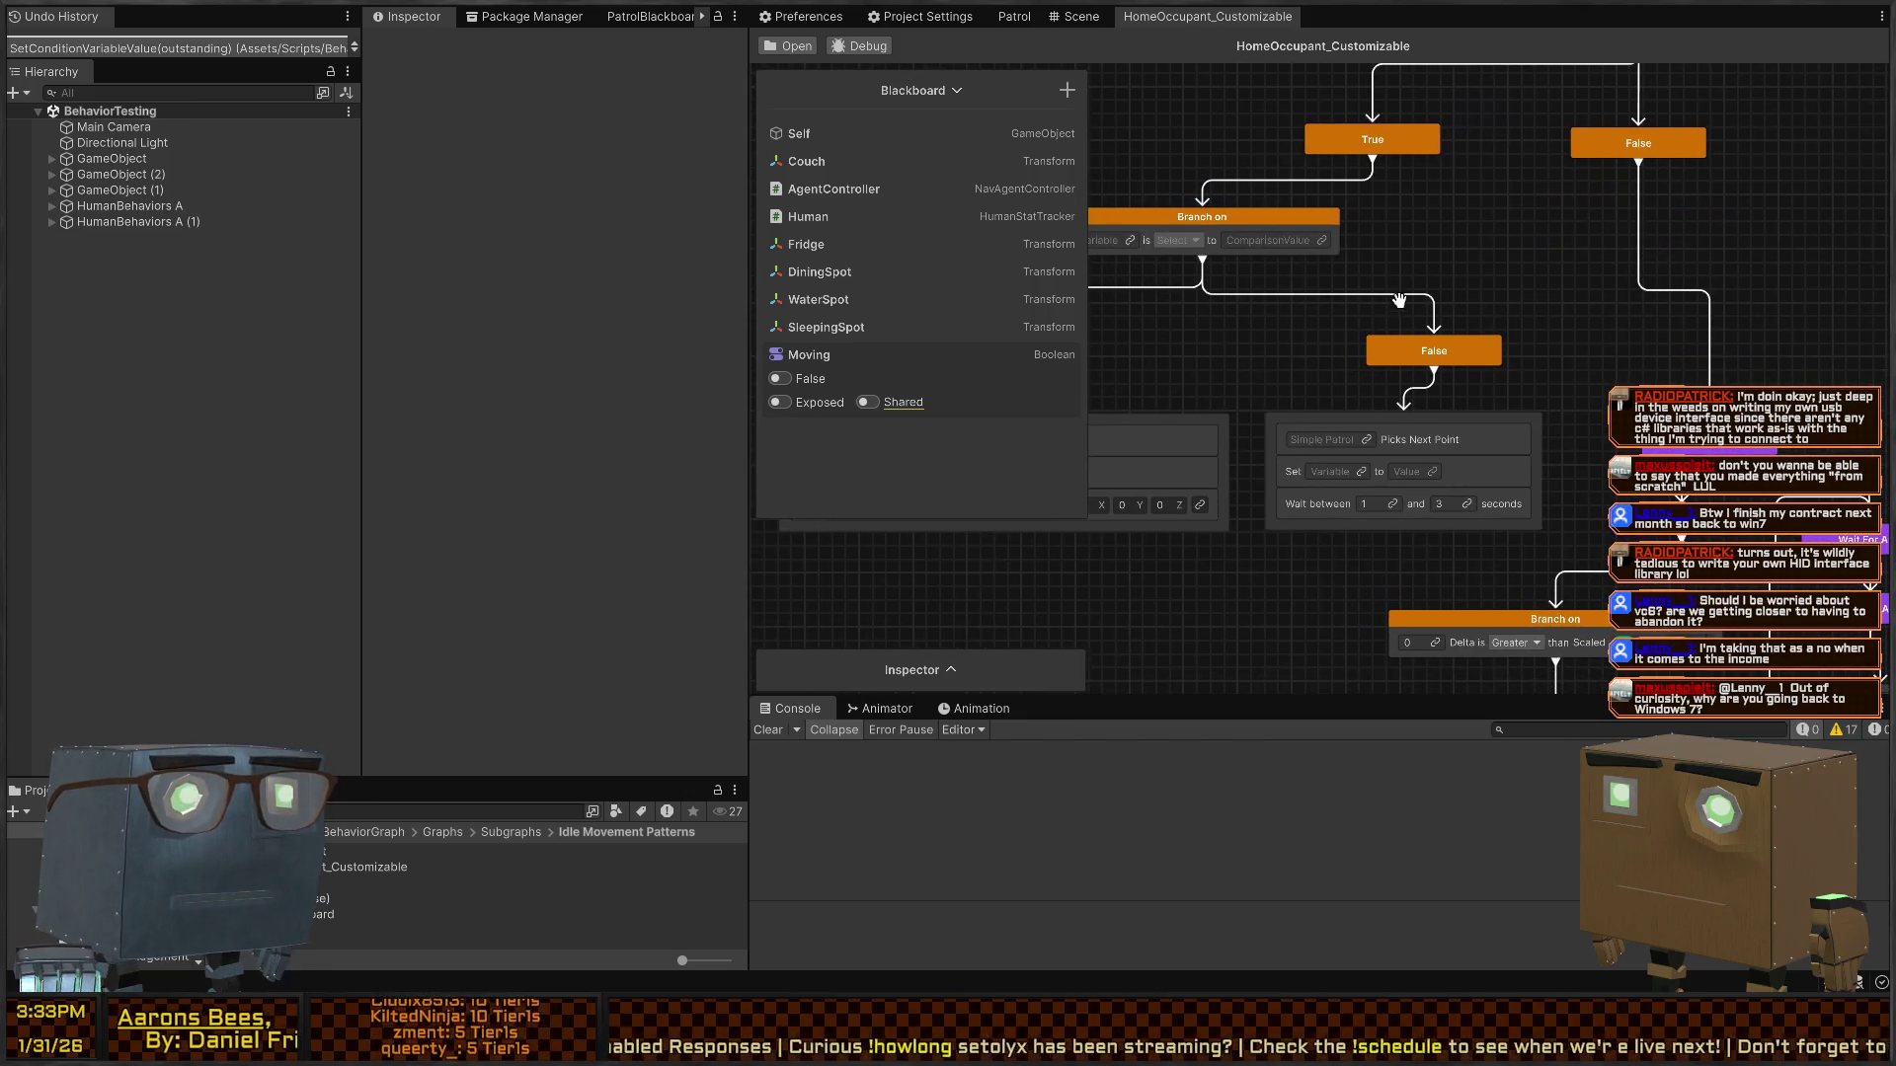
scroll(1518, 368, down, 3)
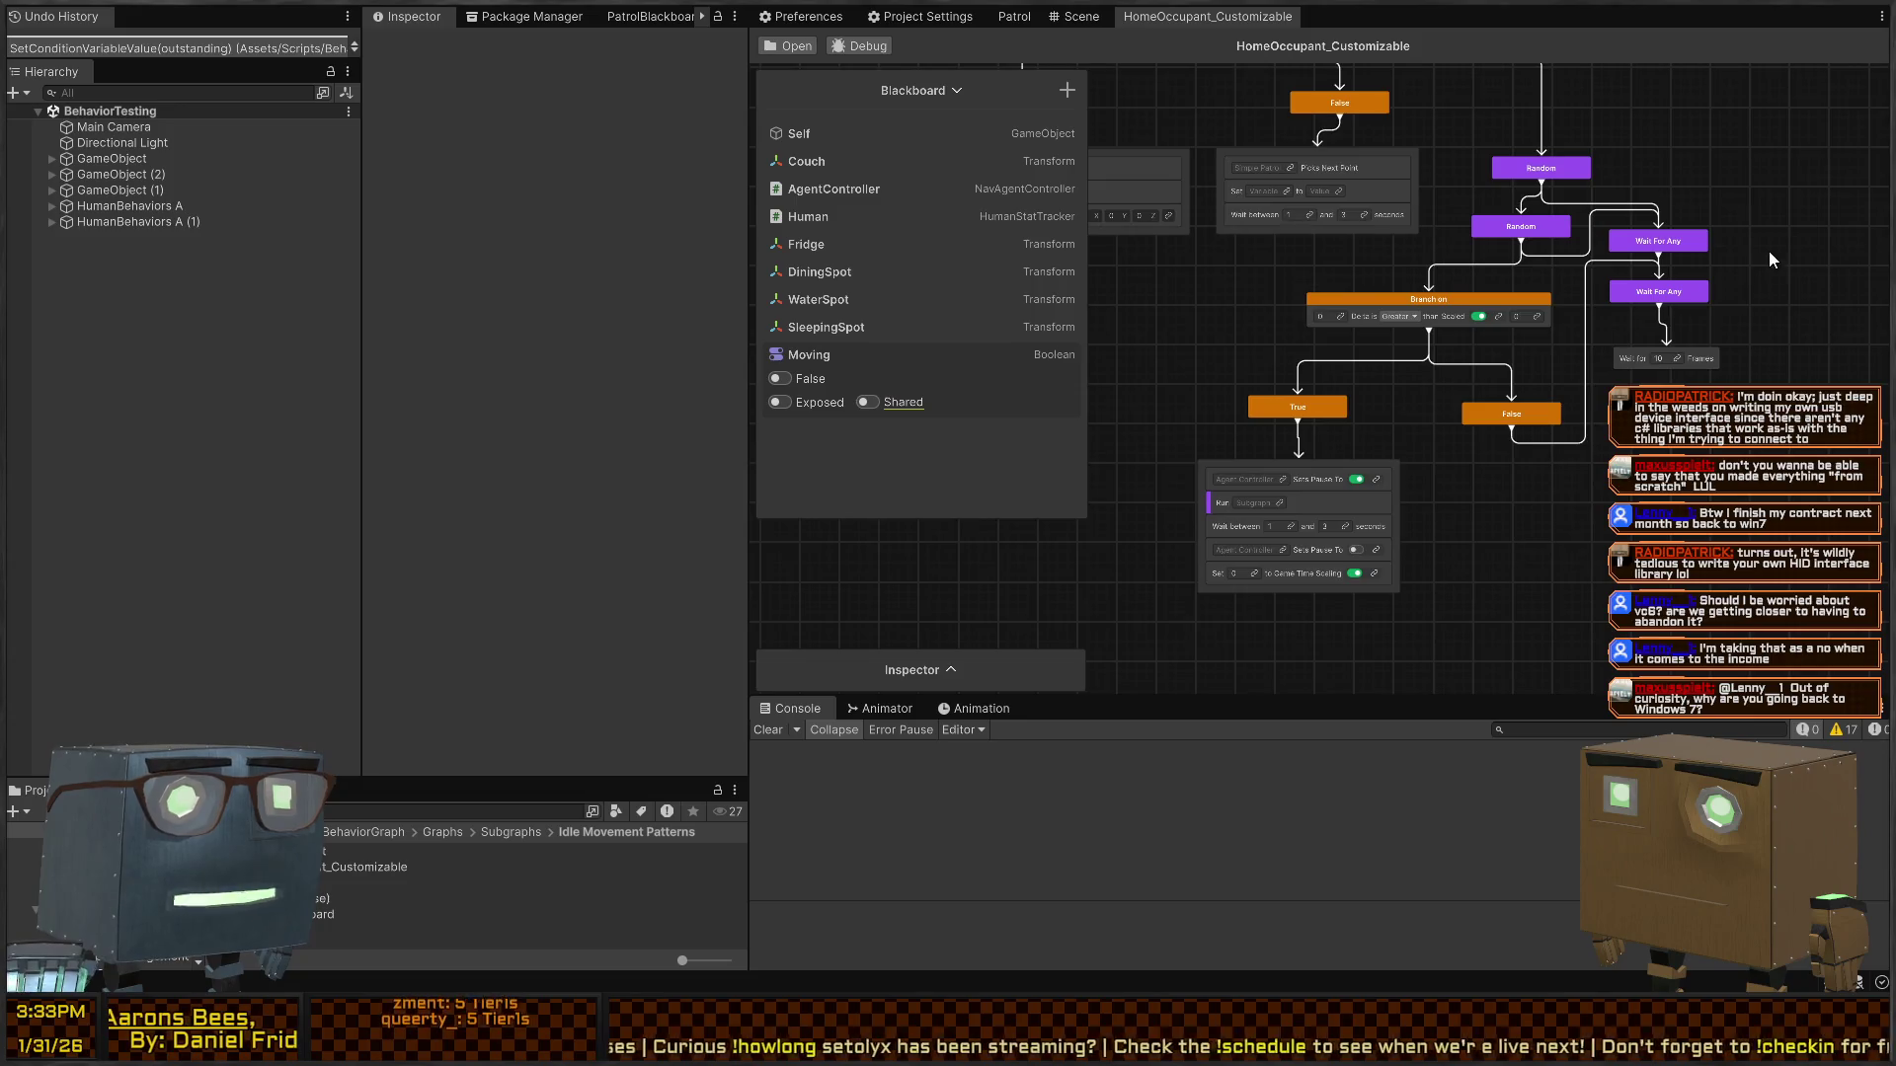
drag(1668, 234, 1561, 503)
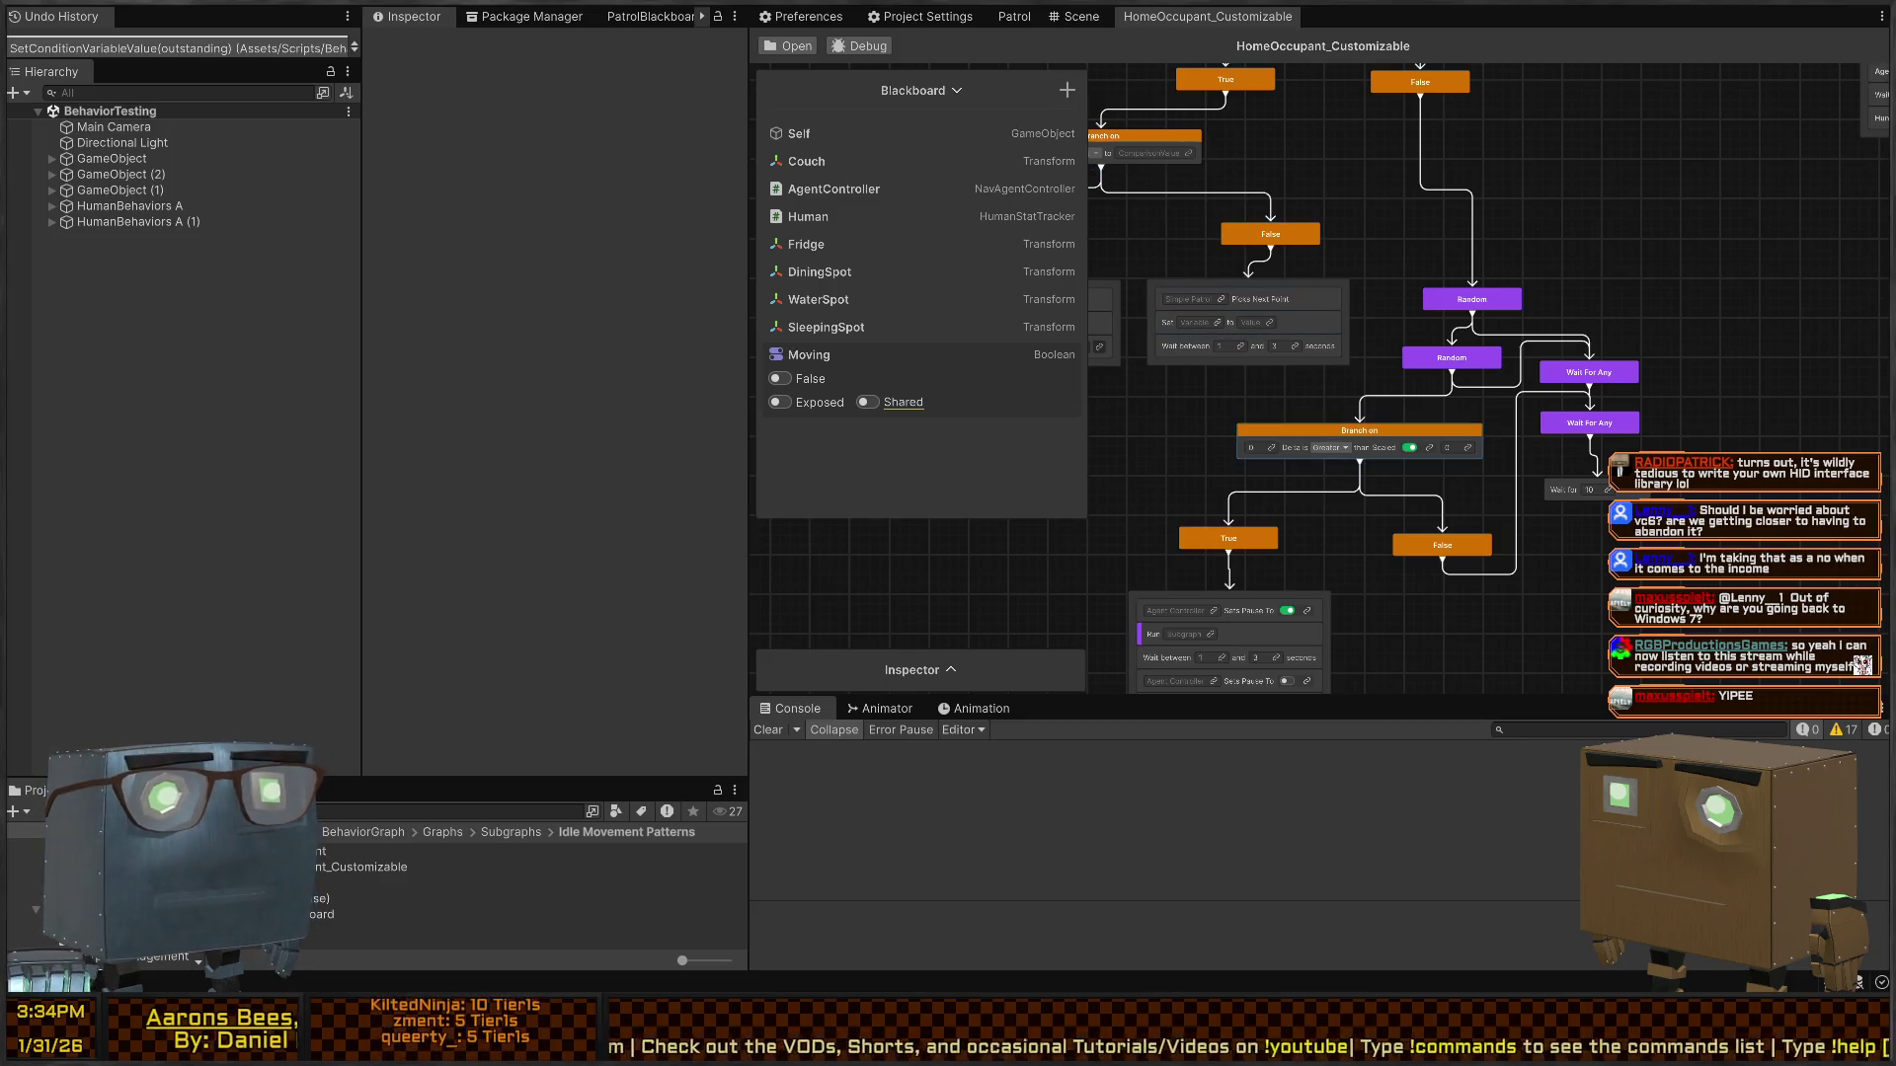
drag(1410, 571, 1422, 406)
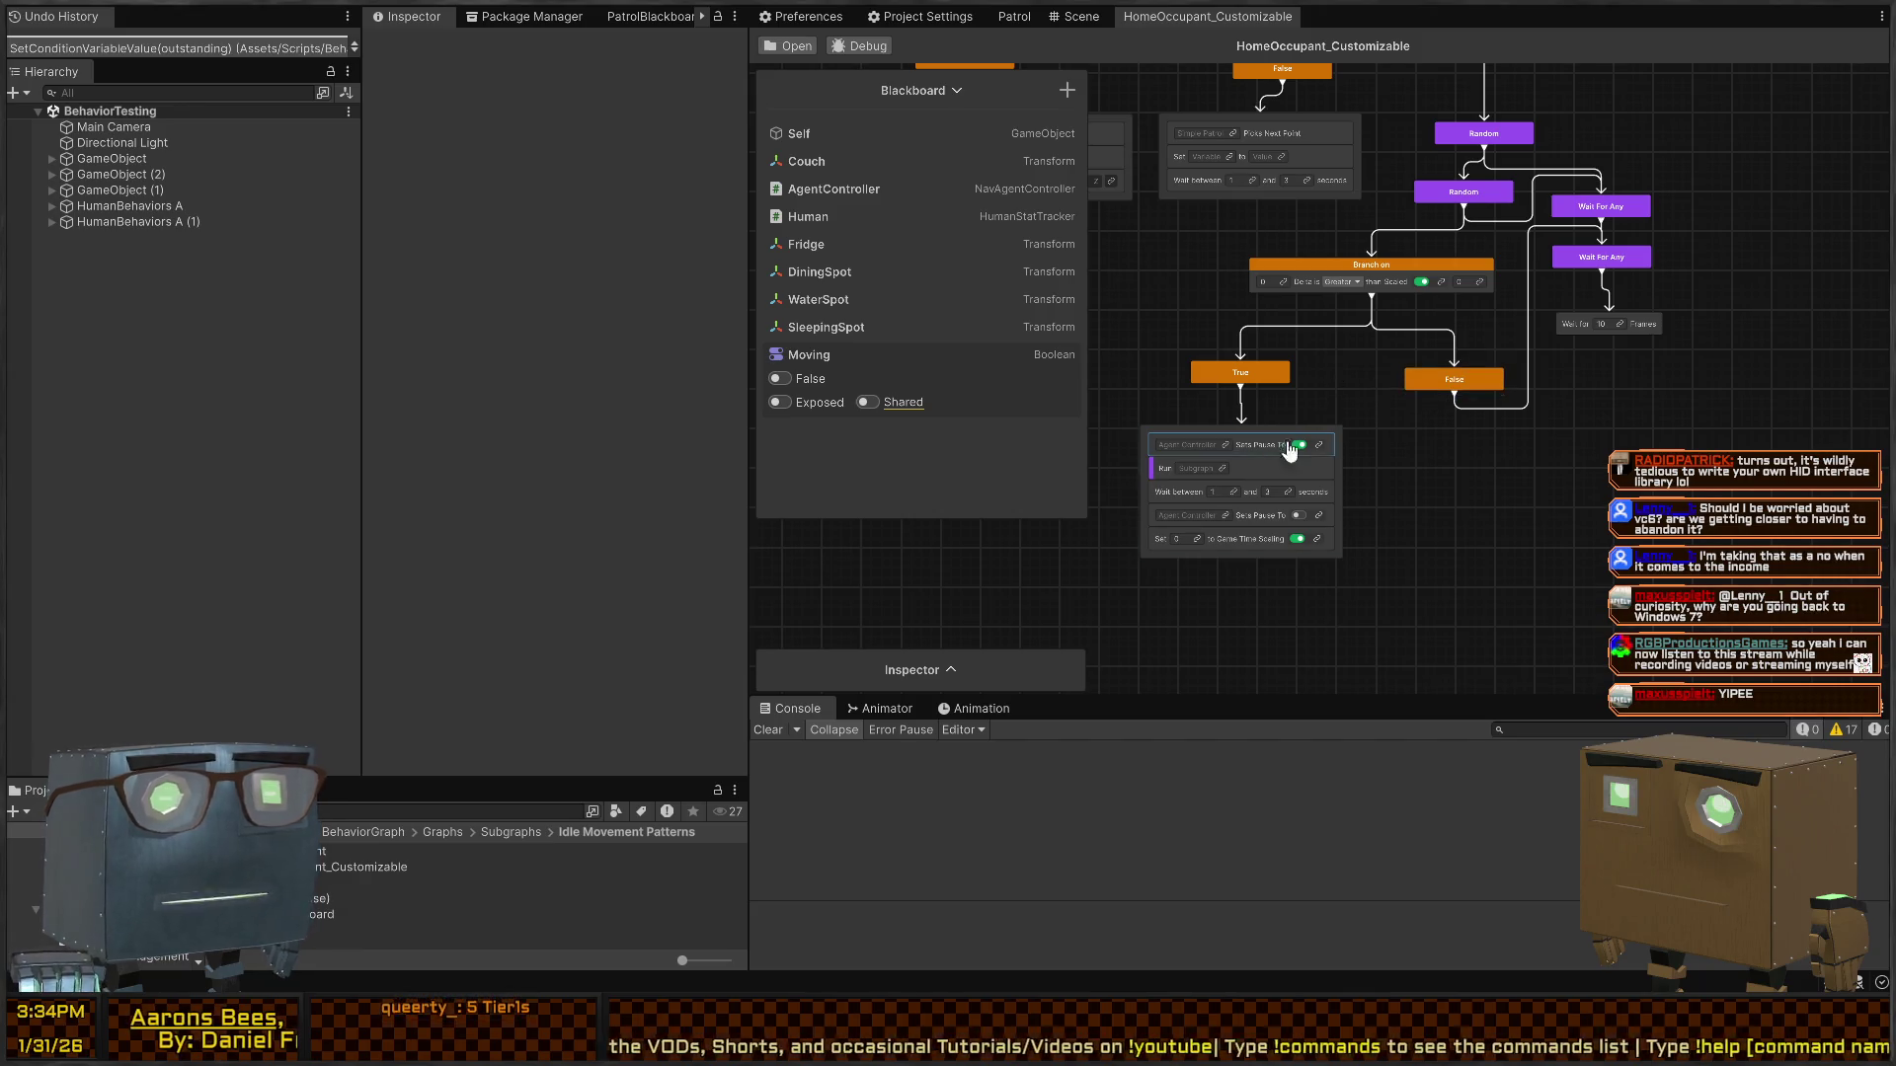
mouse_move(1289, 224)
mouse_down()
mouse_move(1383, 395)
mouse_move(1419, 421)
mouse_up()
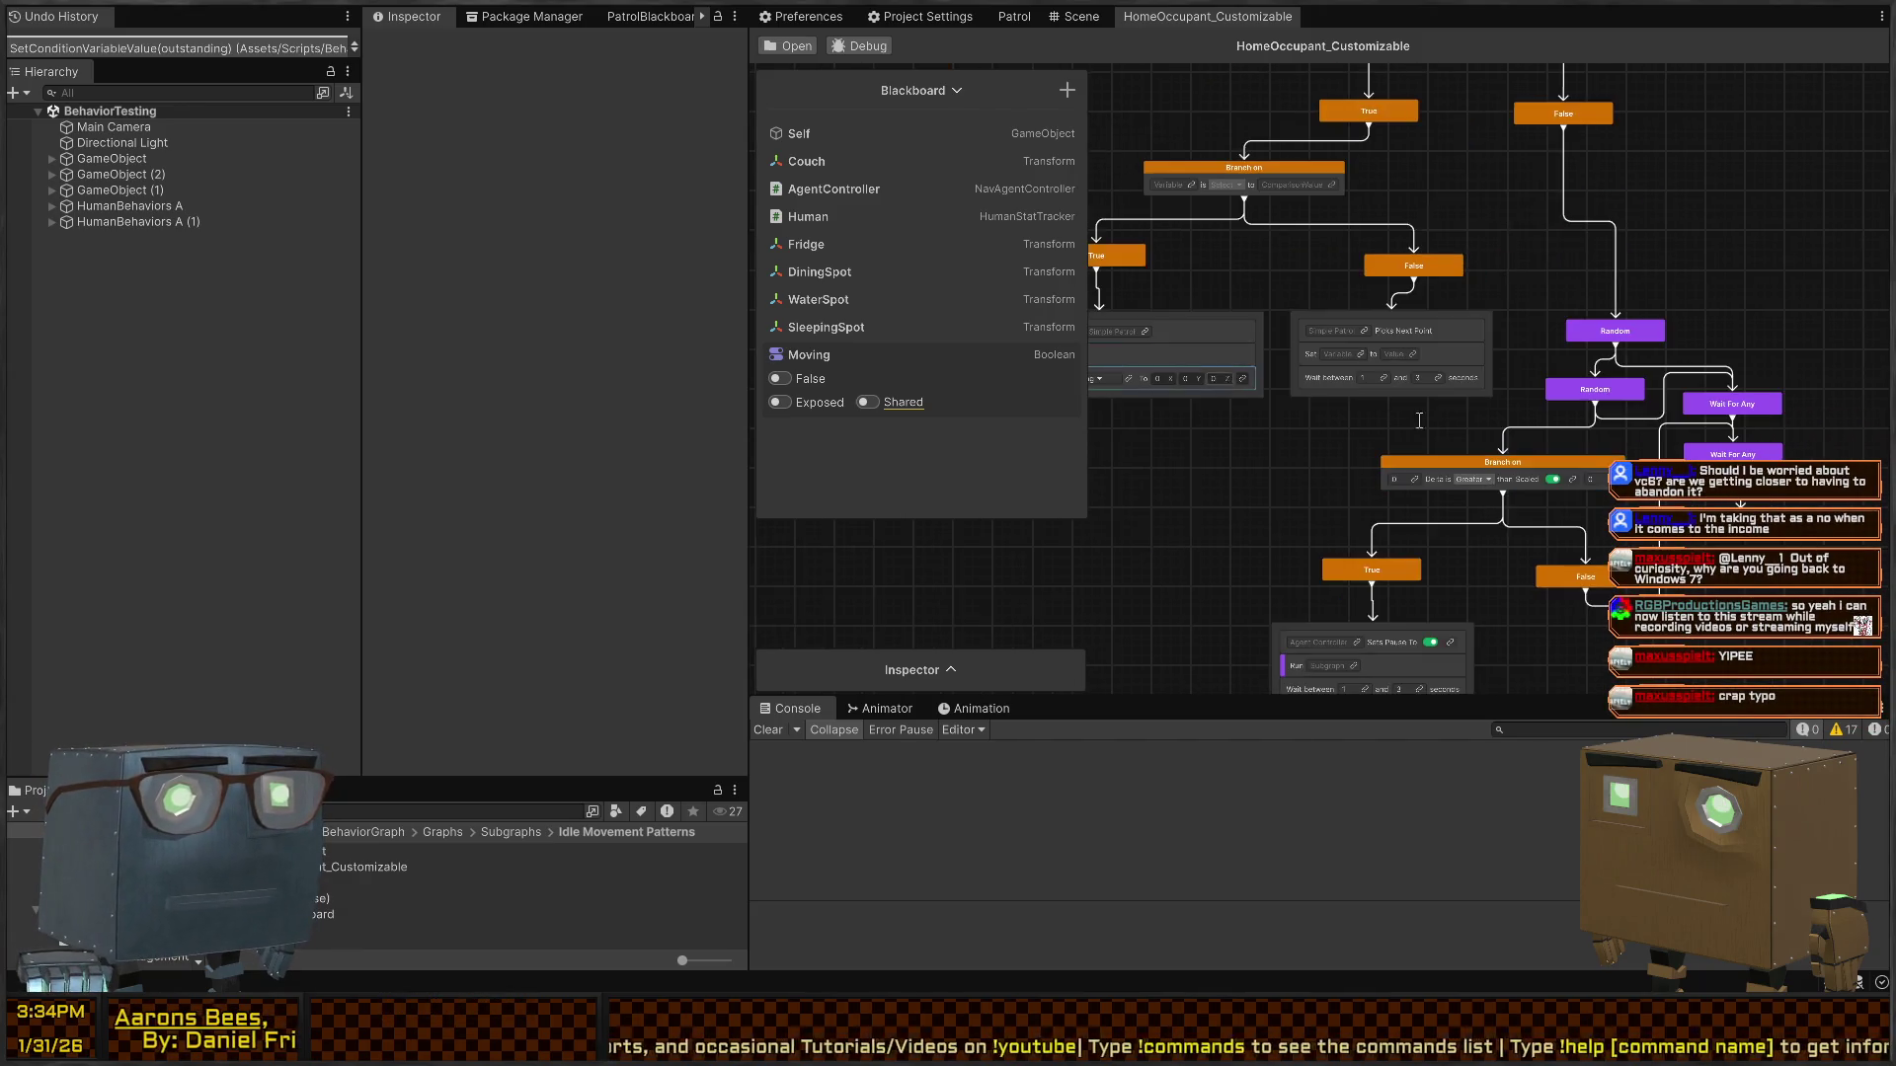
scroll(1419, 421, up, 3)
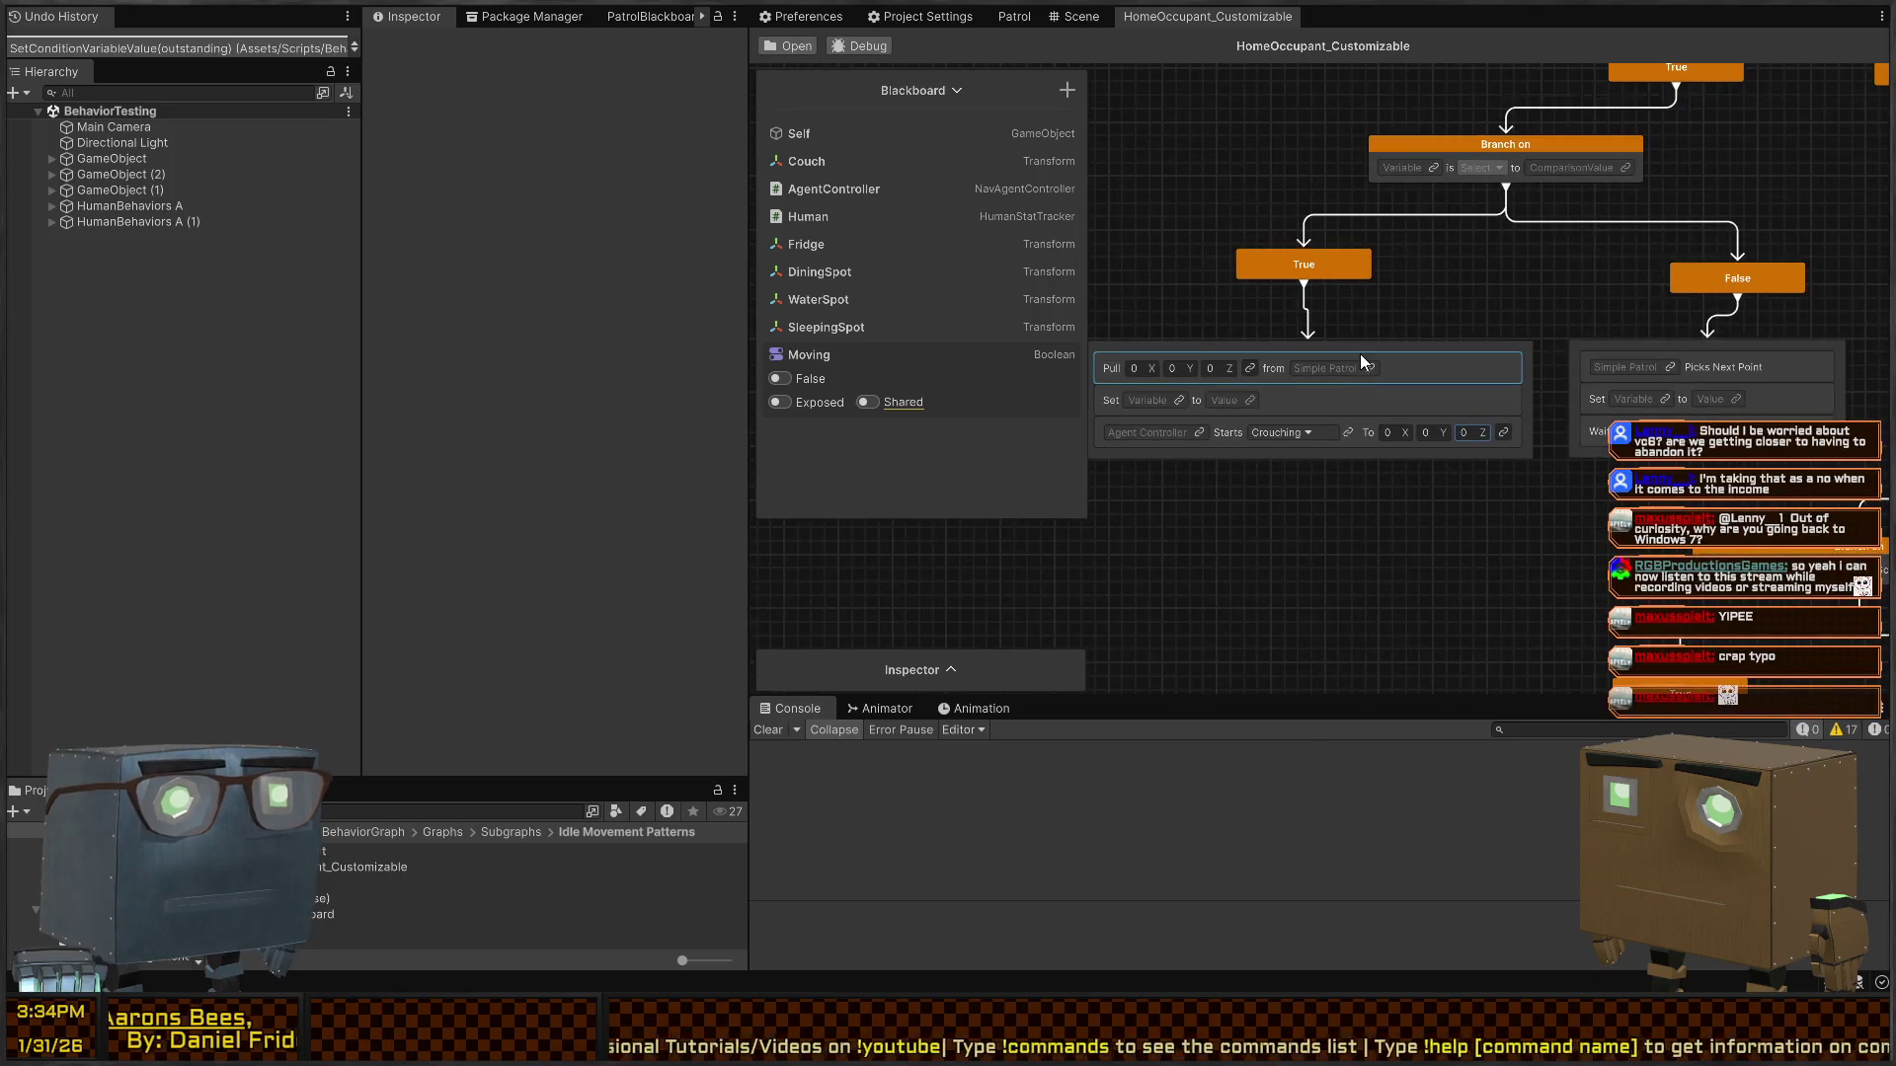
- Link the Pull node's Simple Patrol field to a new variable named SimplePatrol and tidy the Blackboard
click(1365, 364)
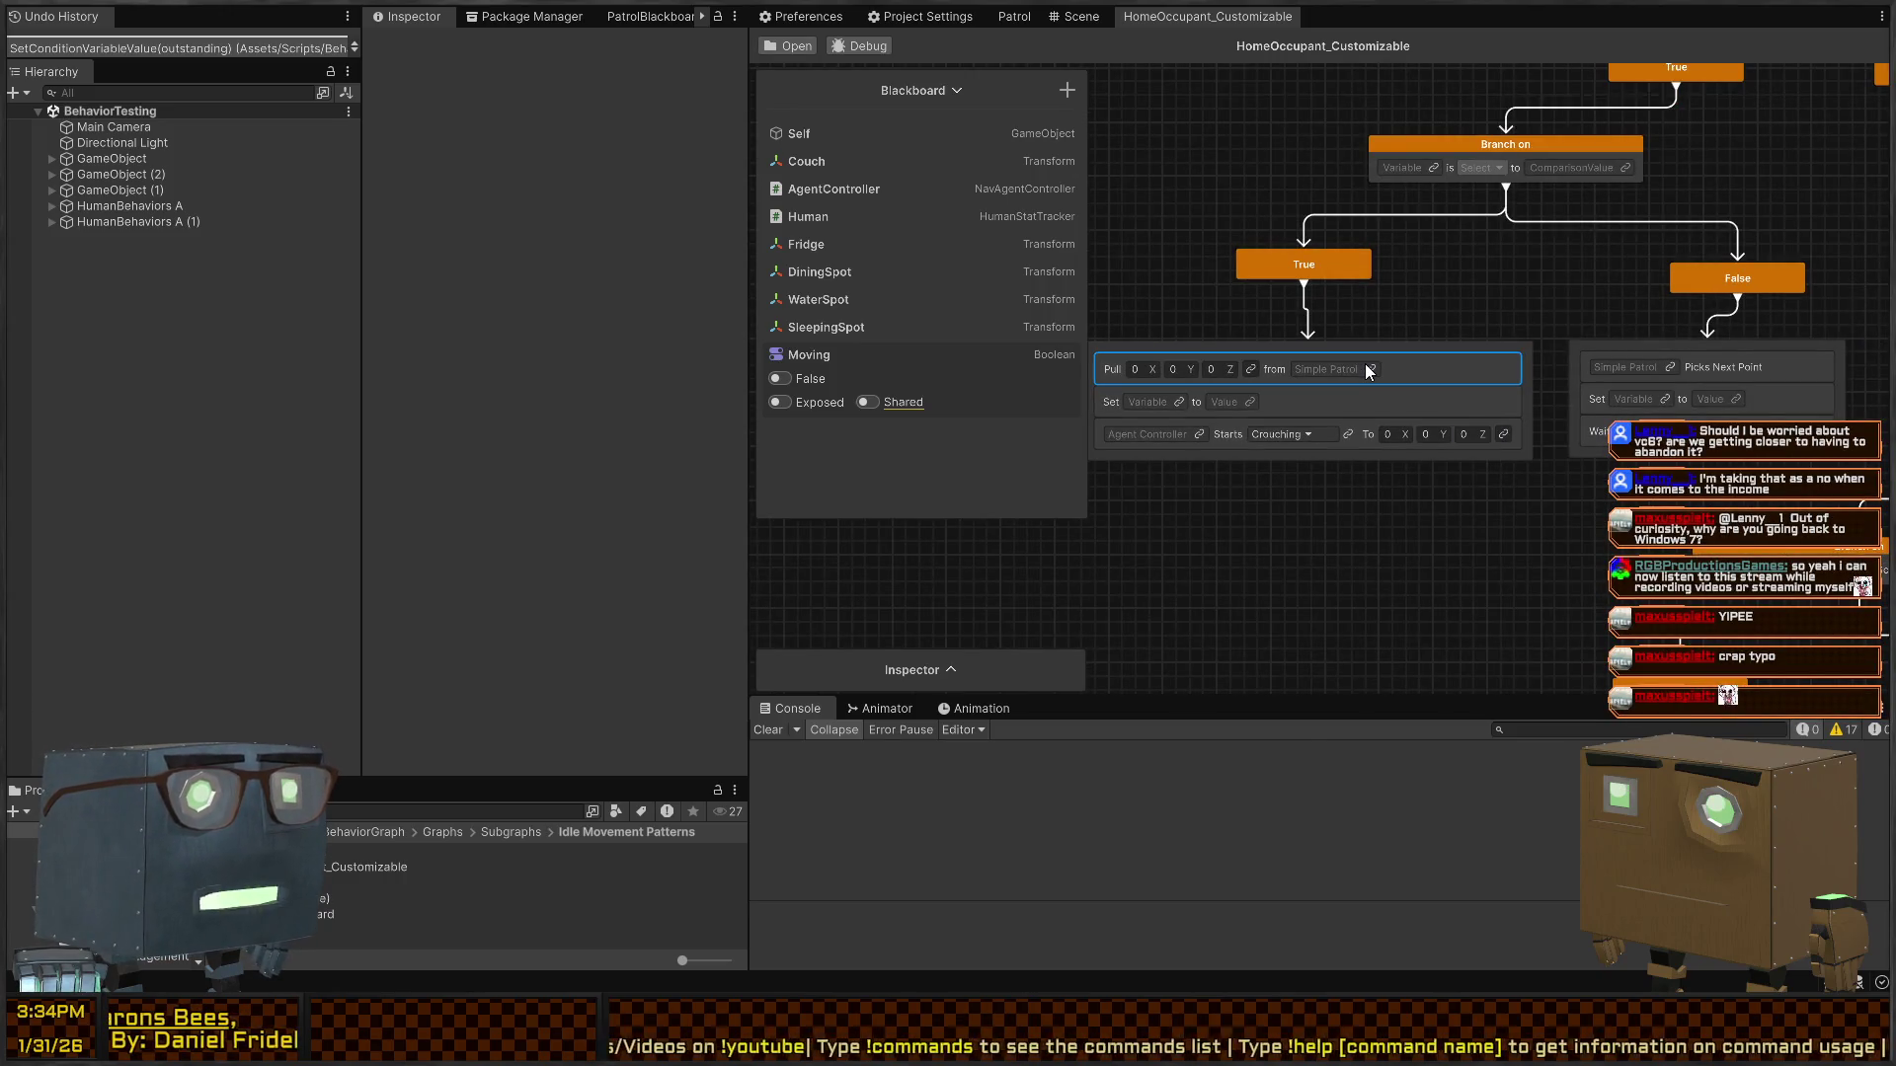
click(1371, 369)
click(1289, 495)
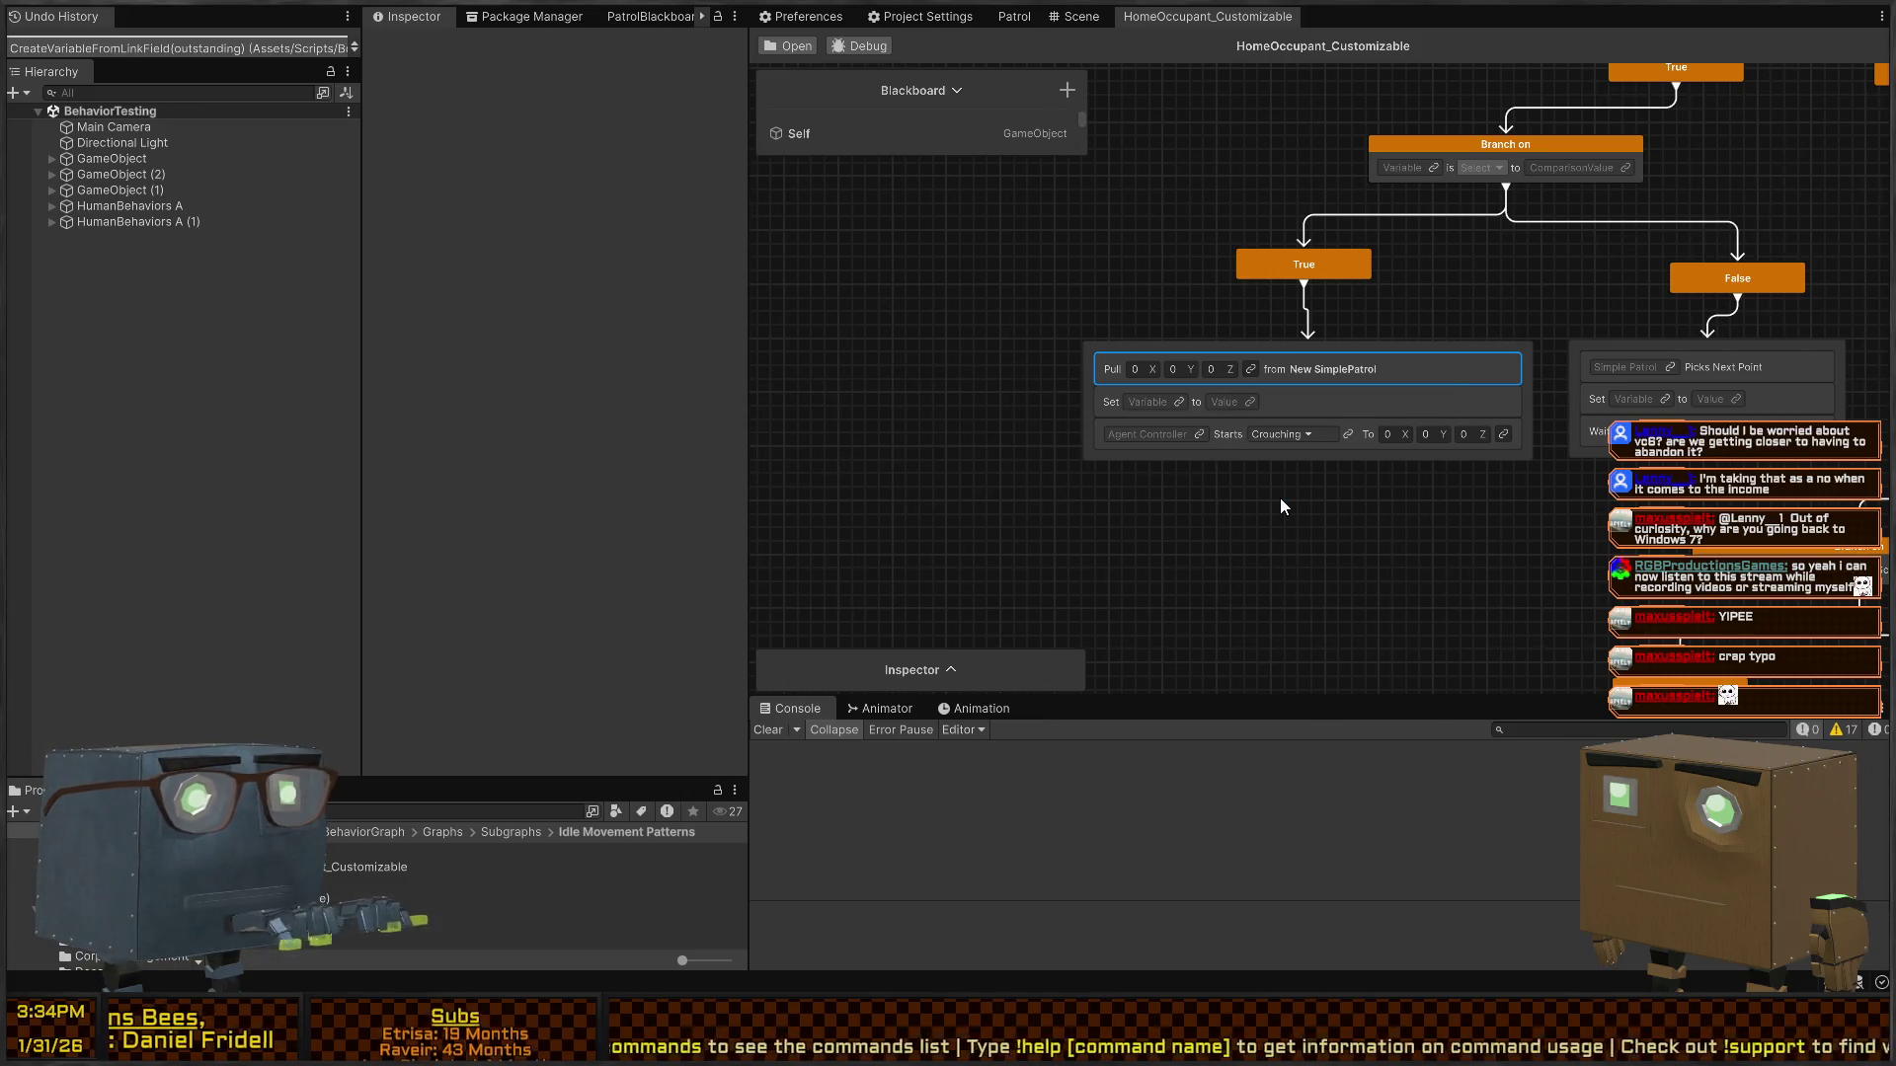
text(SimplePatrol)
key(Return)
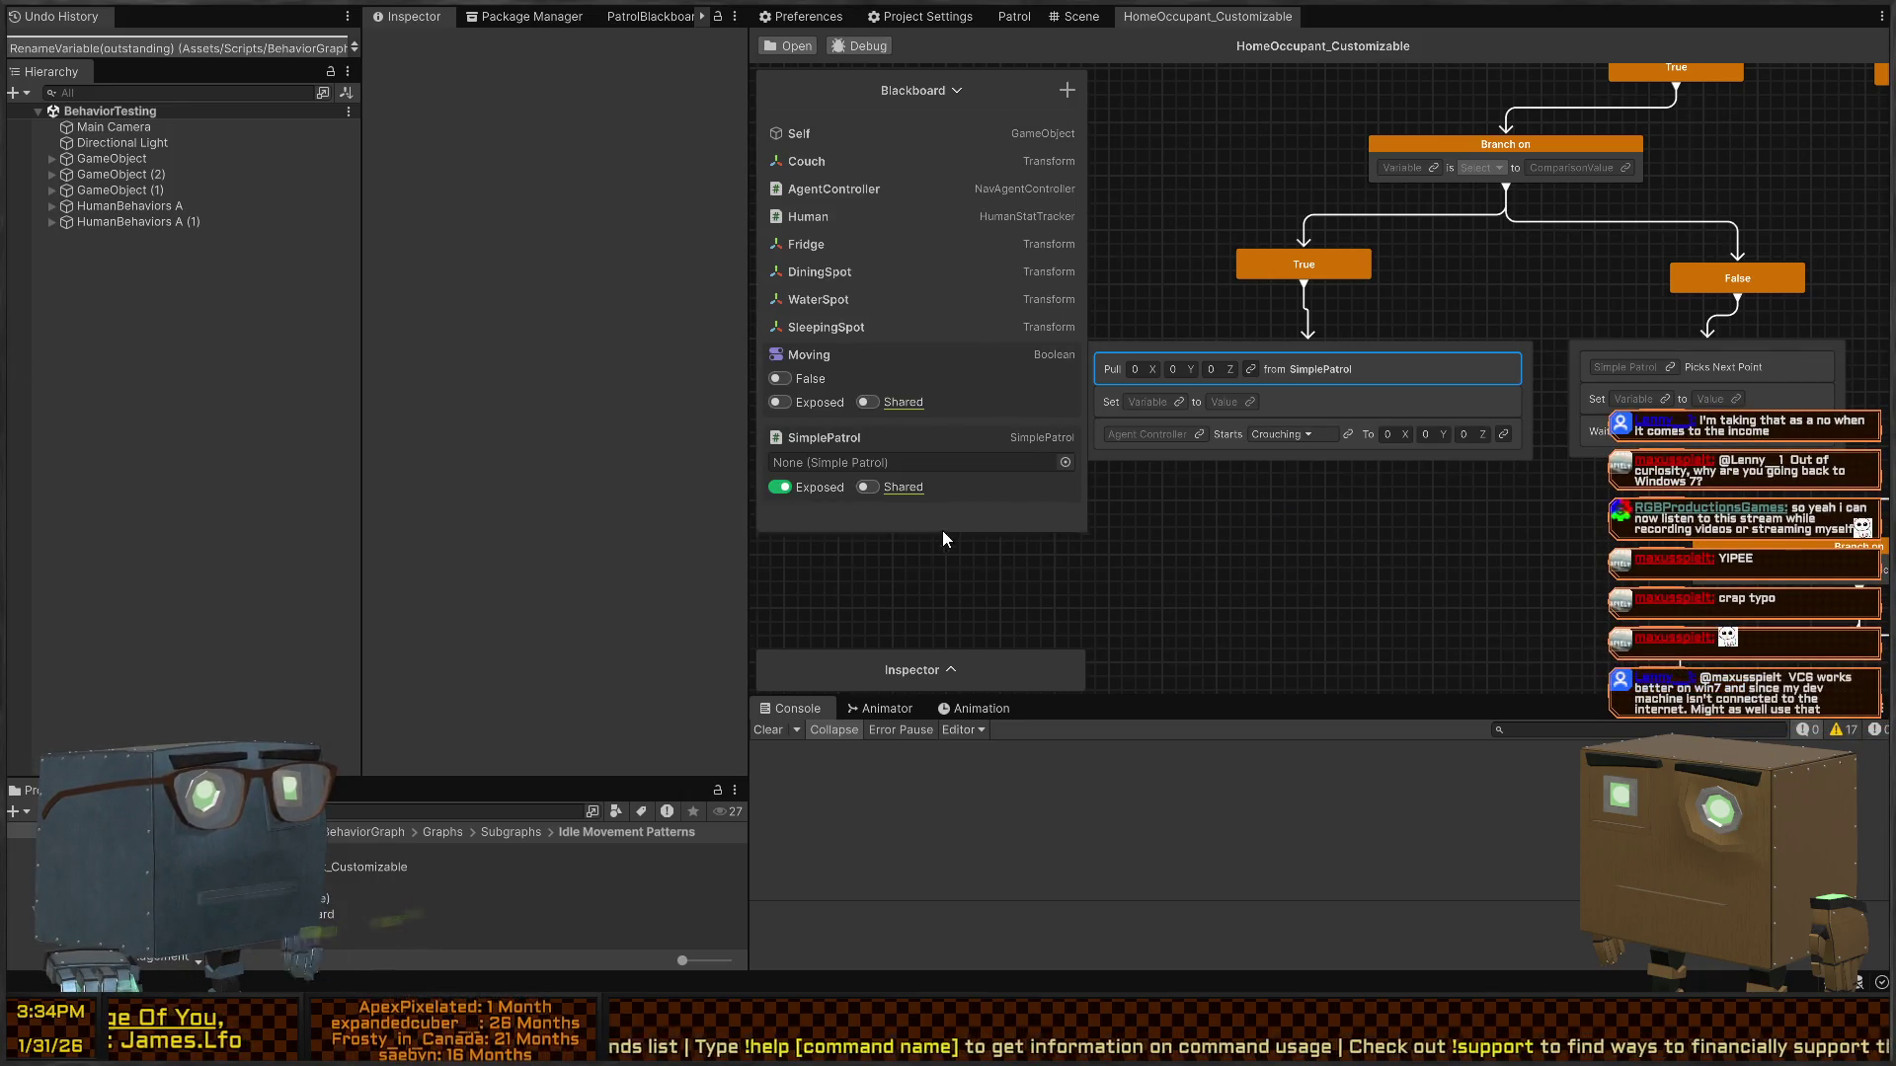
drag(943, 531, 939, 582)
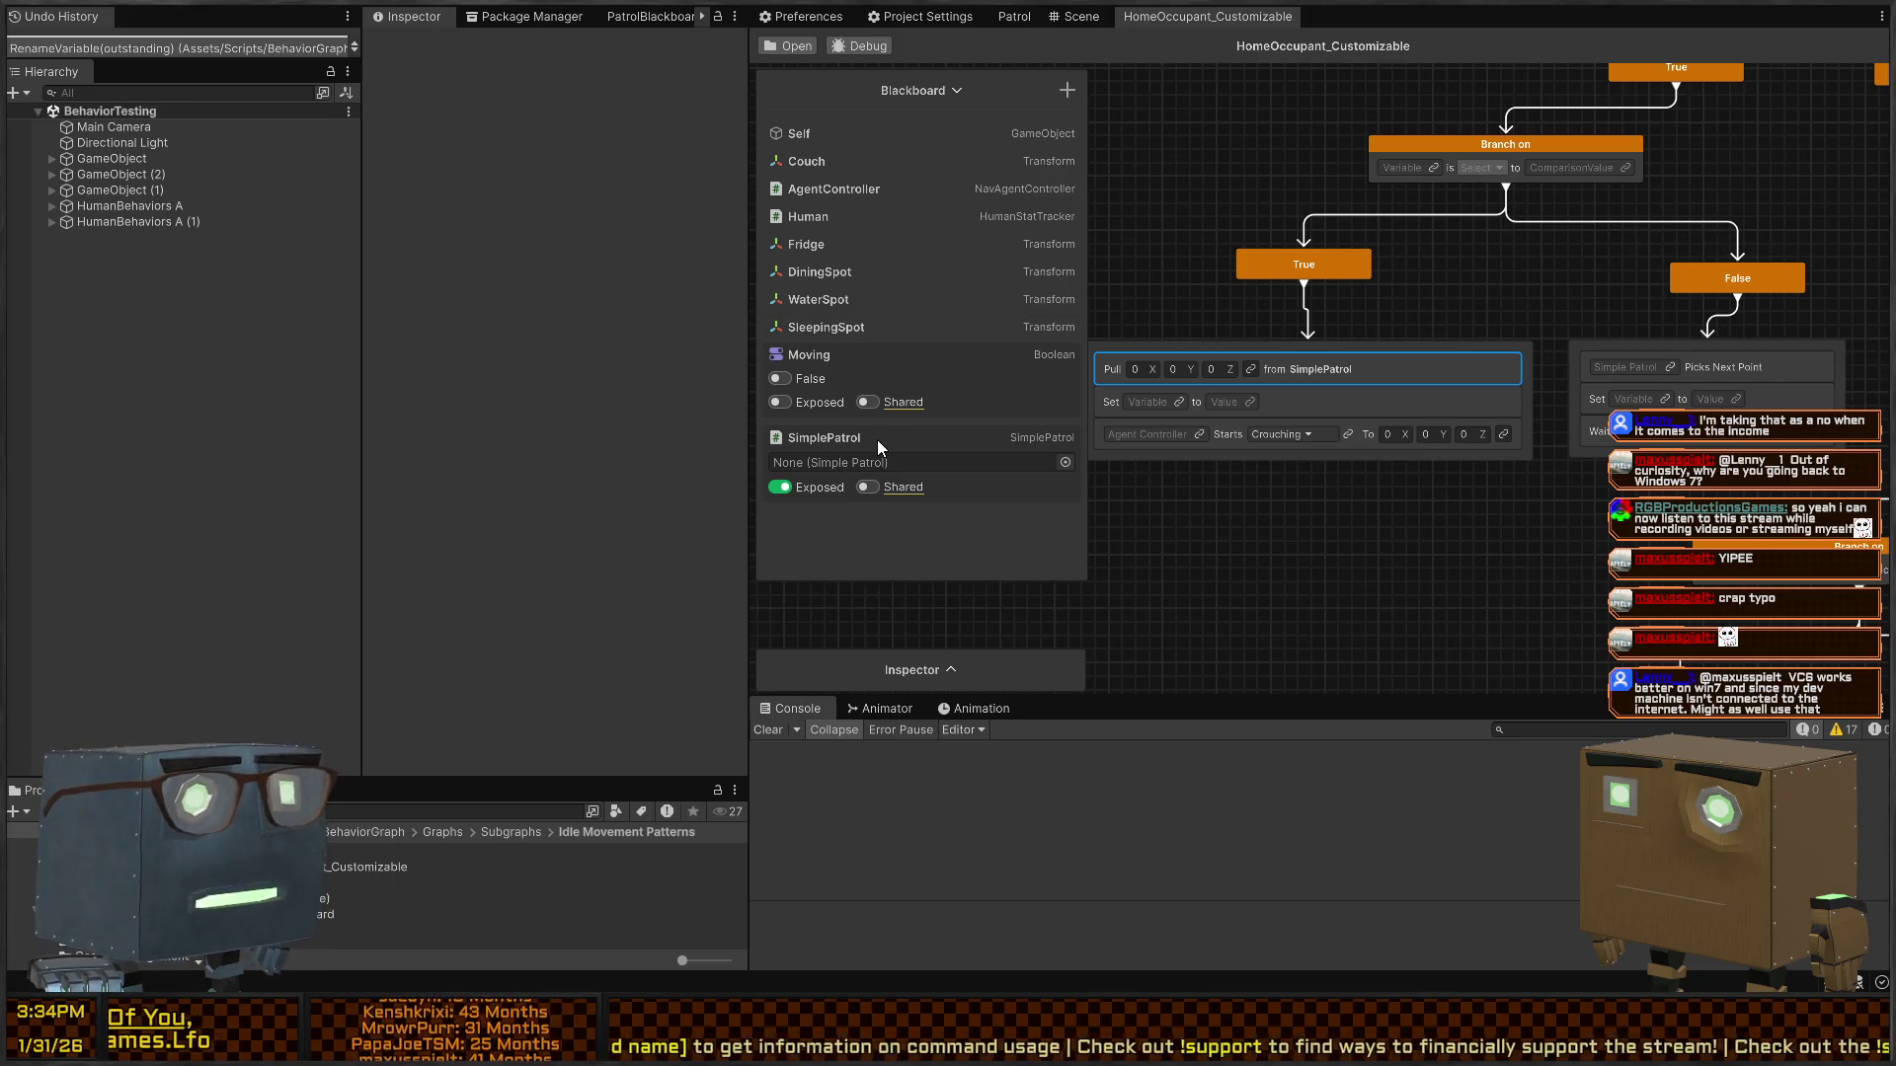
click(823, 435)
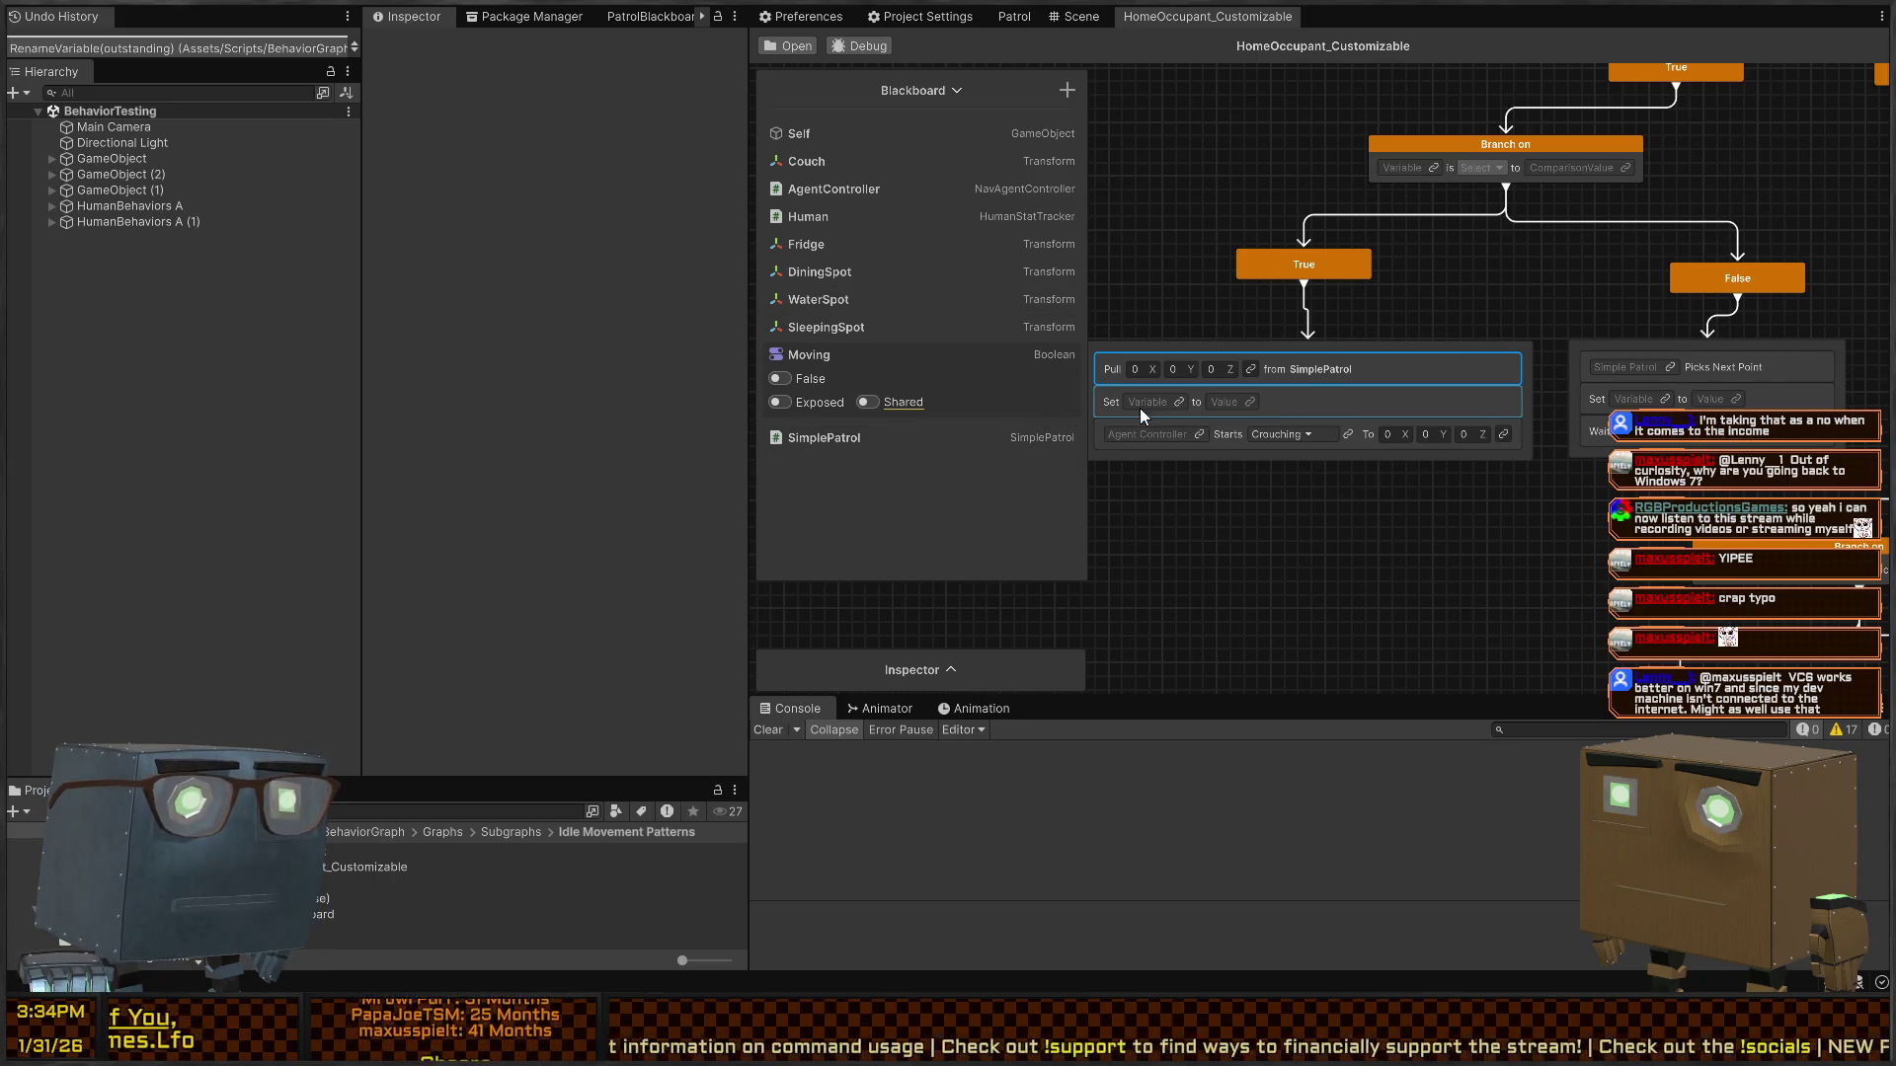
- Link the Set node to the Moving variable and set it to true
click(1177, 403)
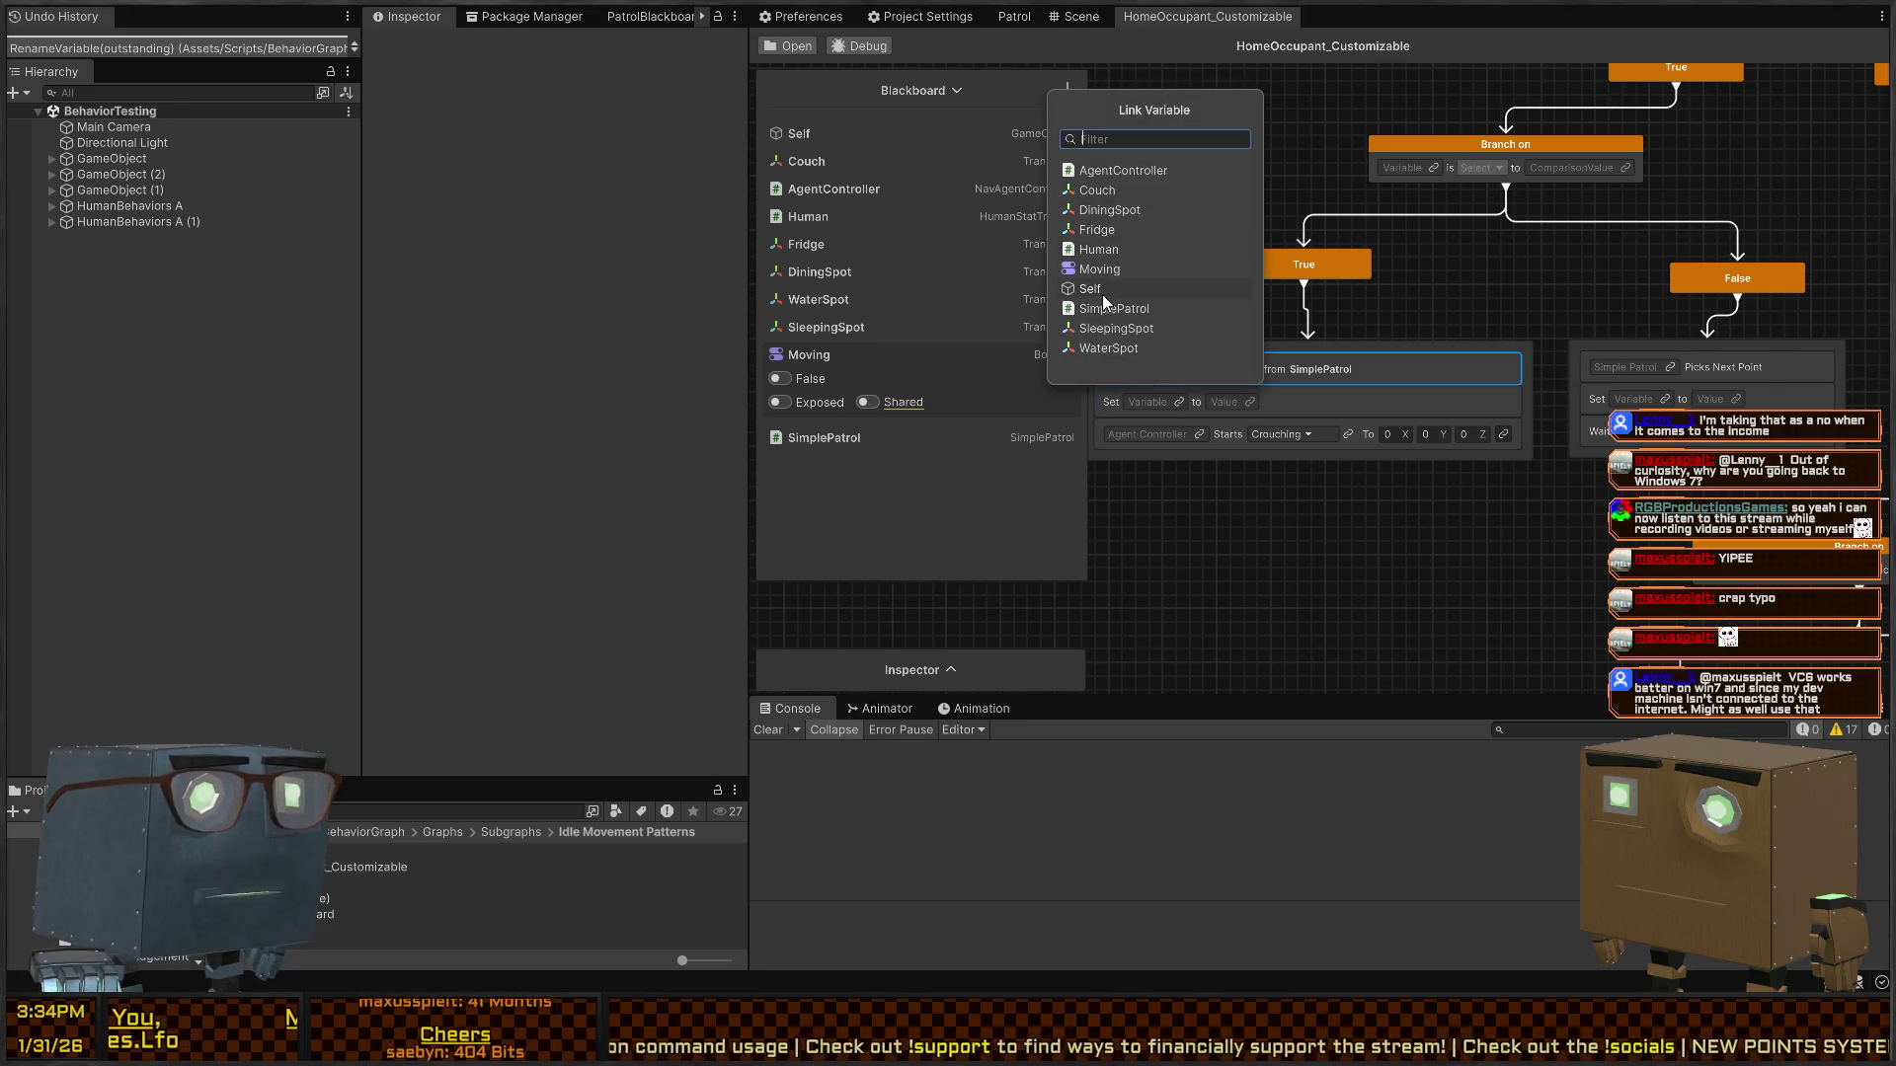
click(1121, 266)
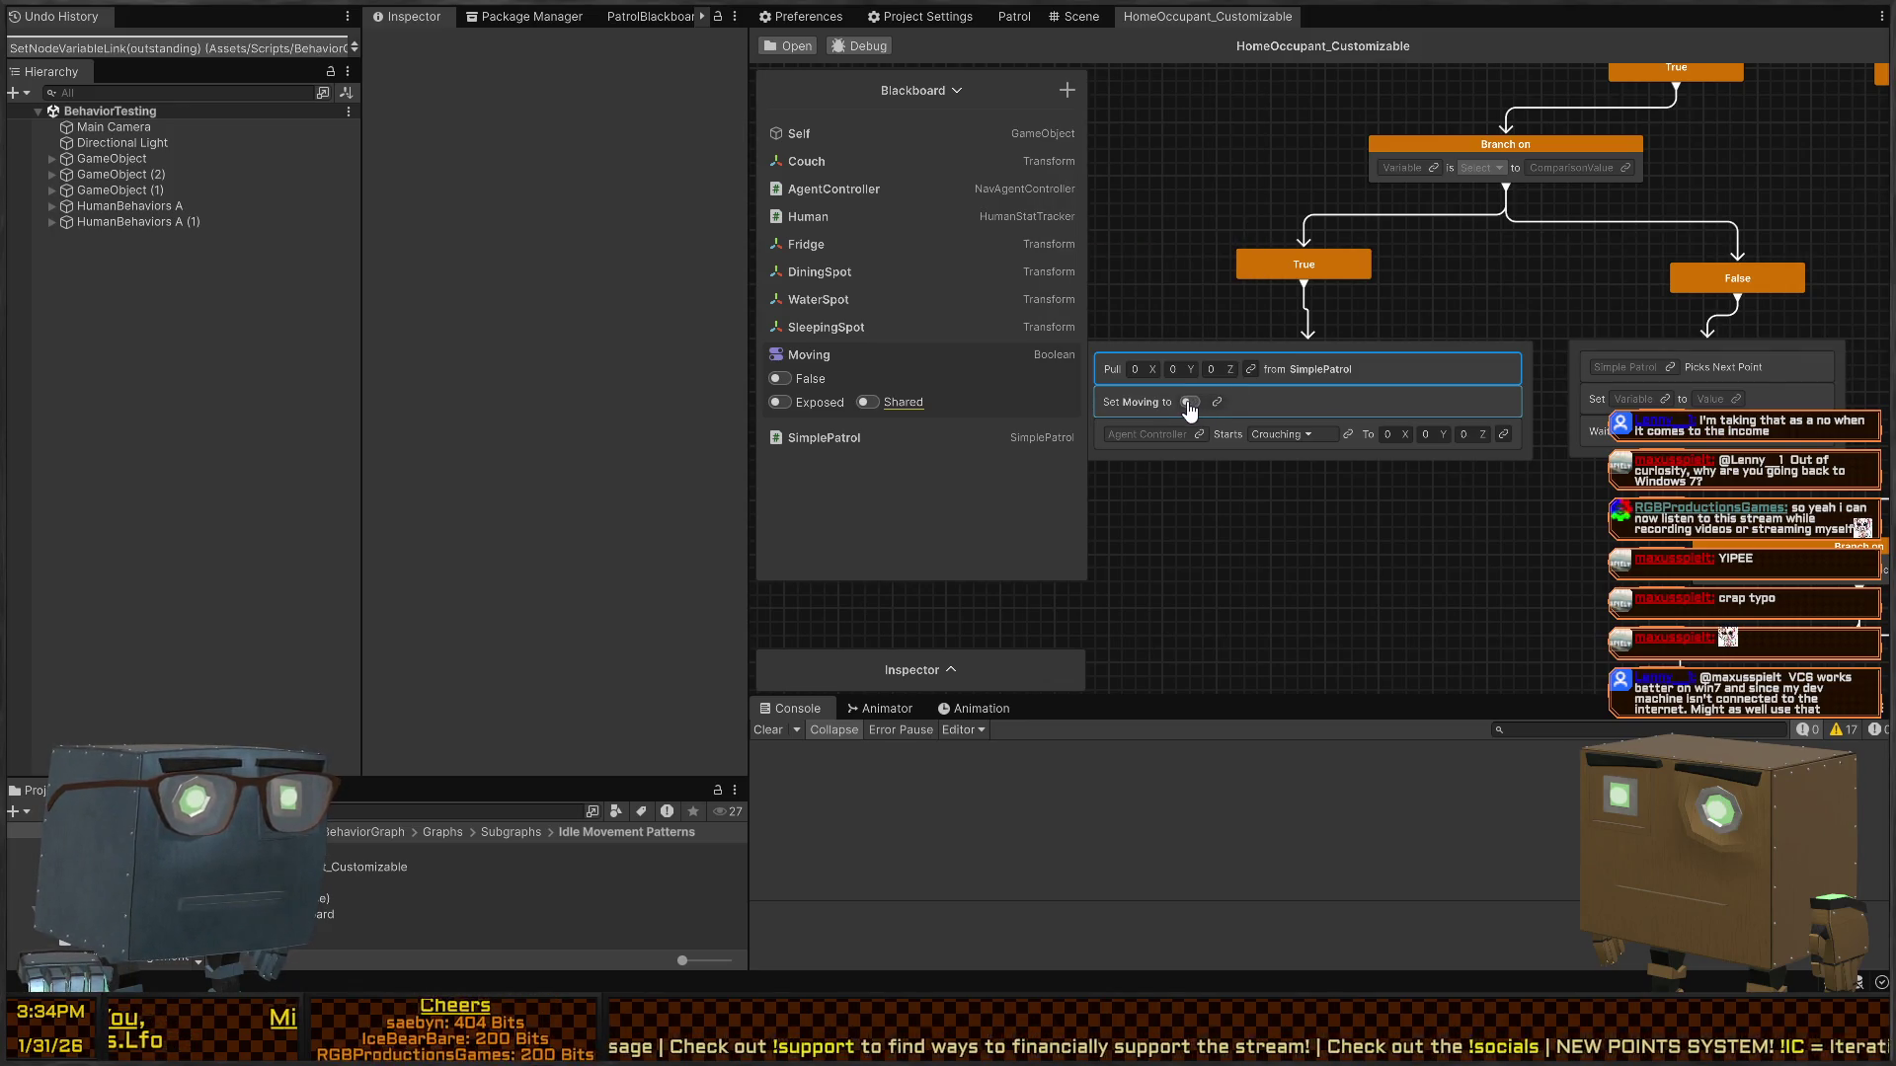
click(1190, 403)
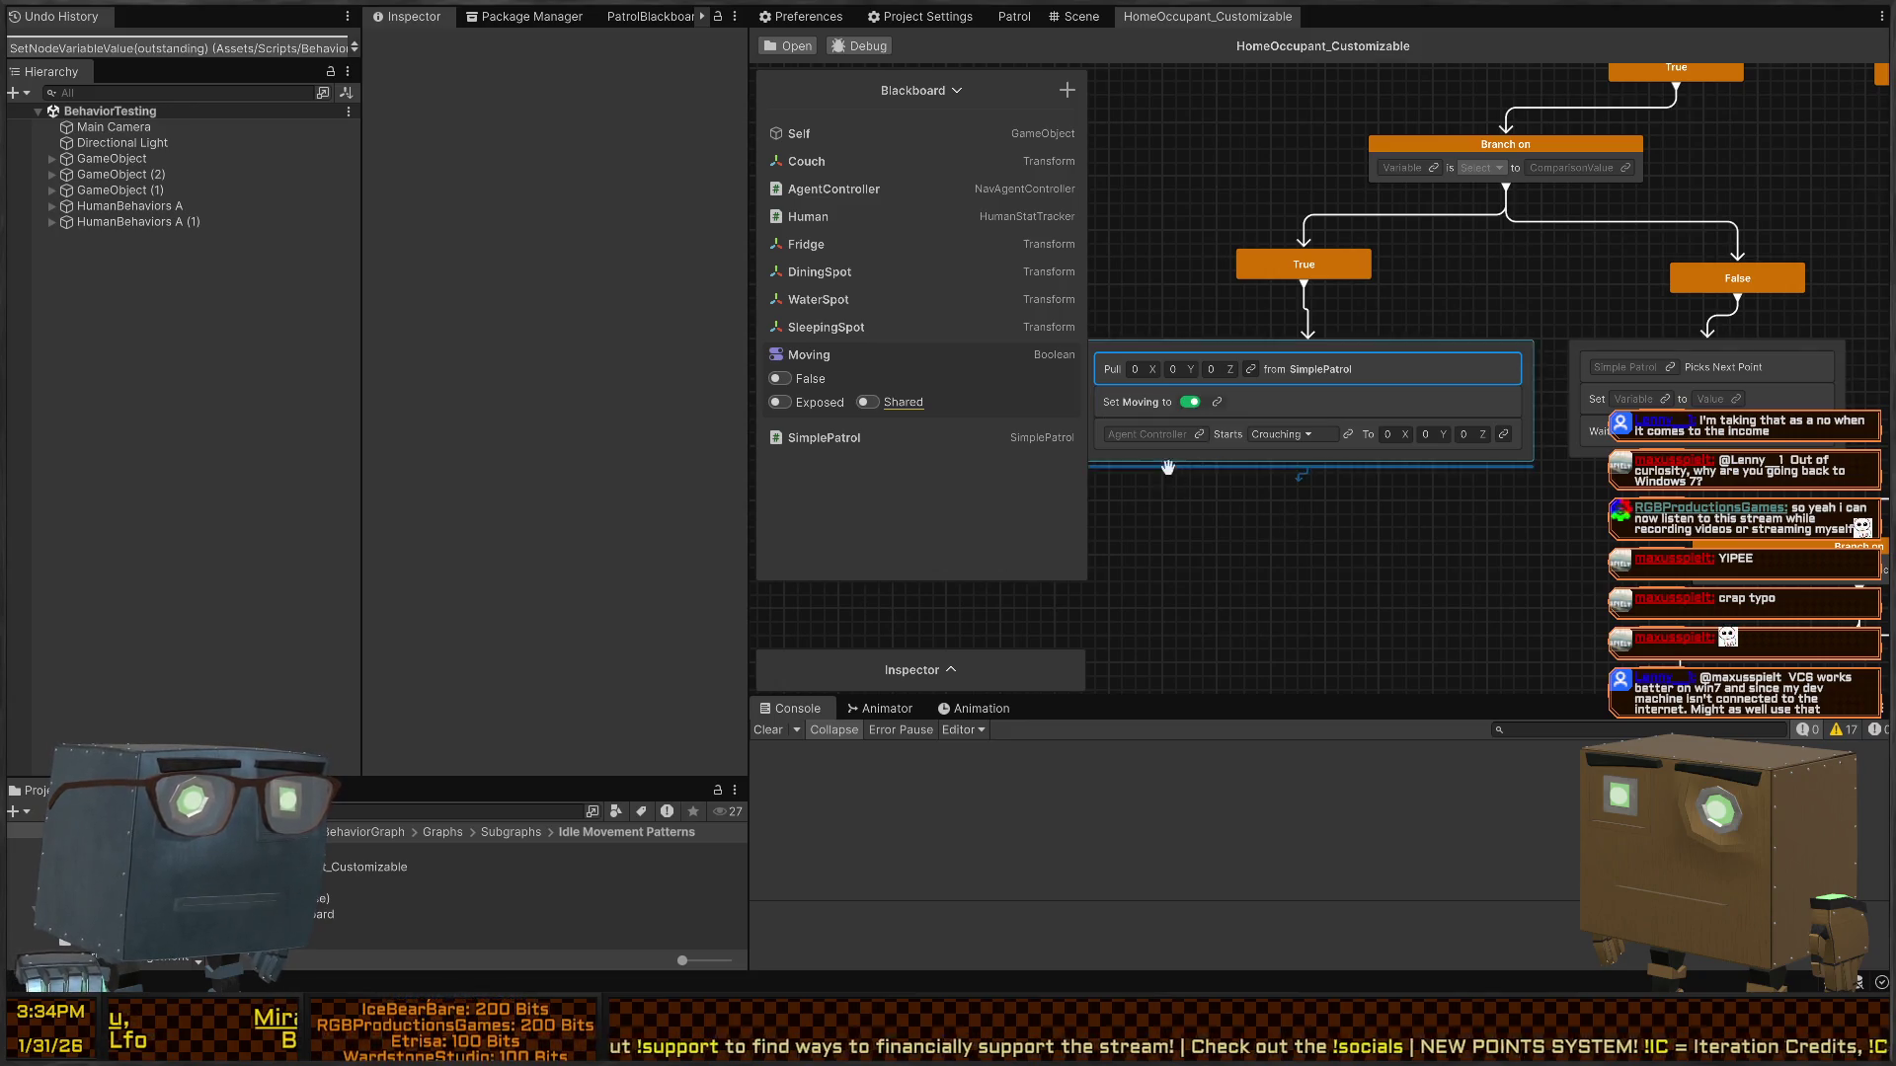
- Make AgentController start Walking to a new PatrolPoint Vector3, pulled from SimplePatrol
click(1200, 434)
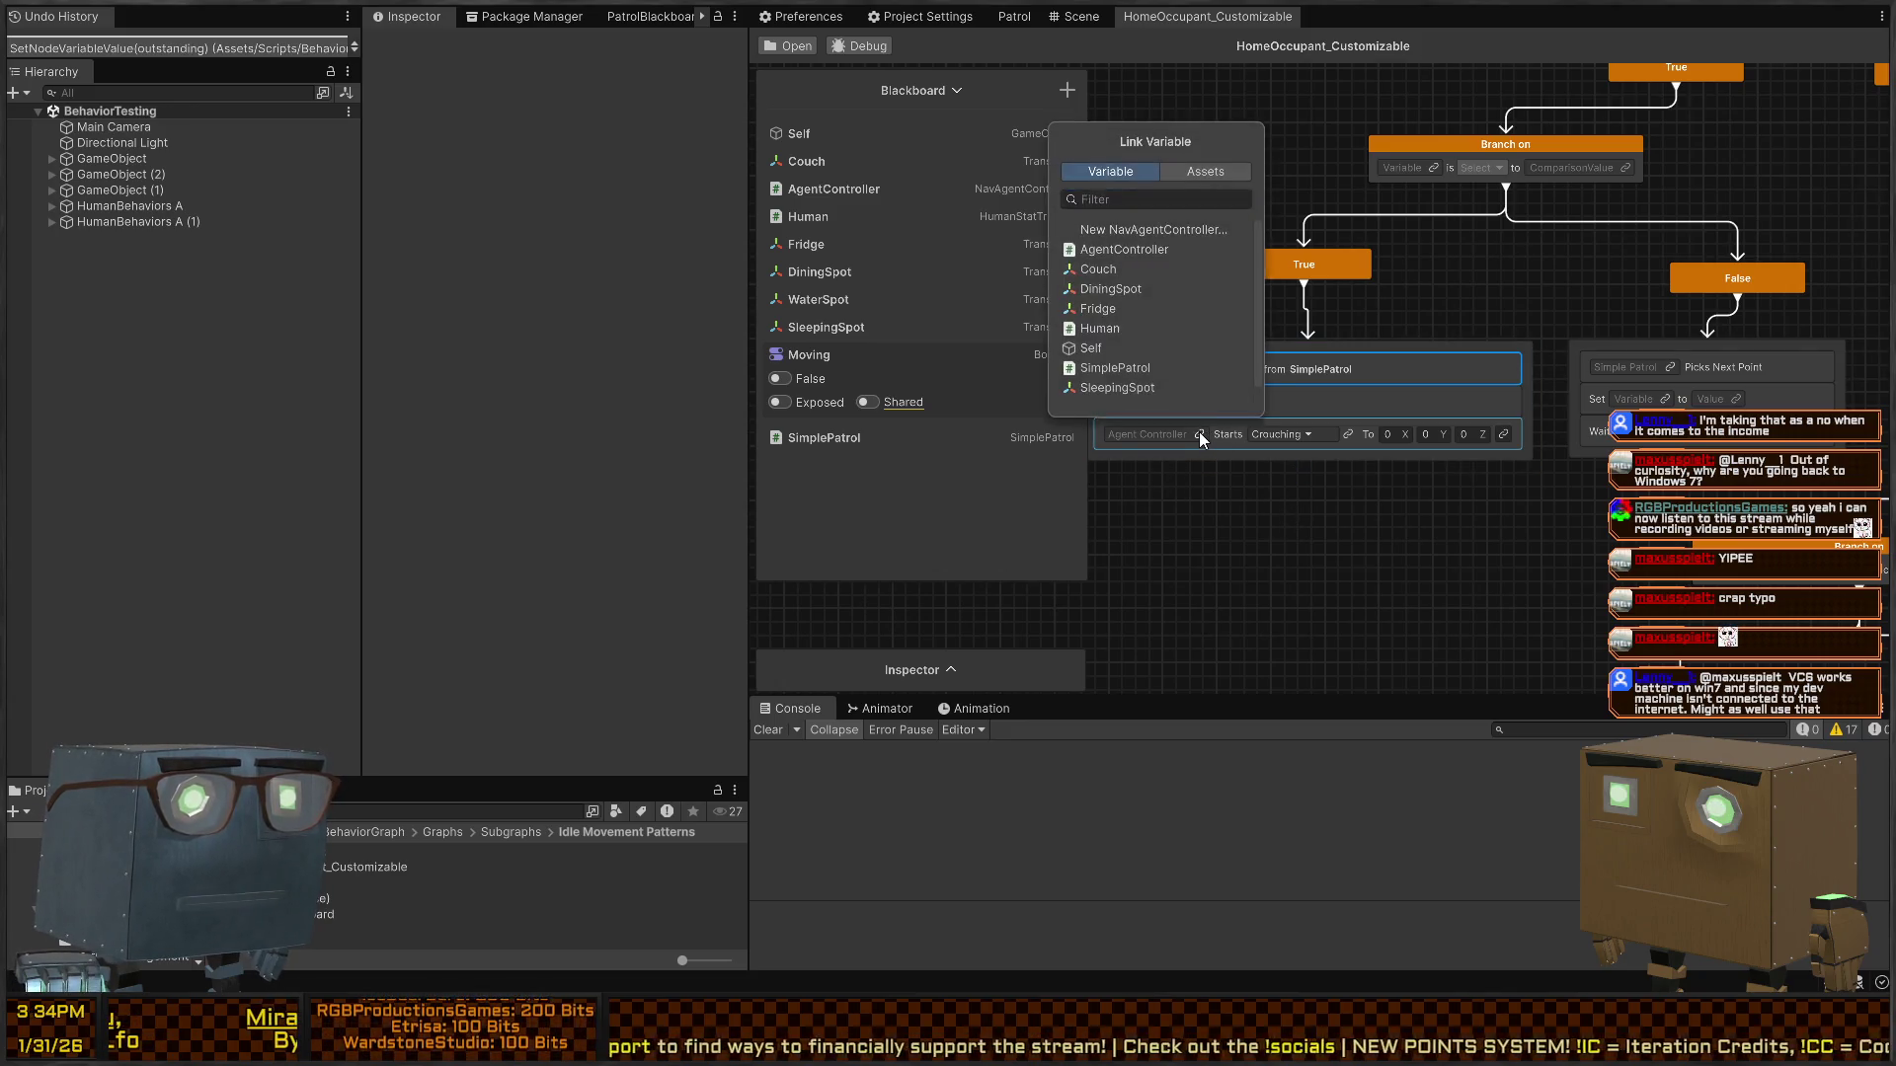
click(1151, 251)
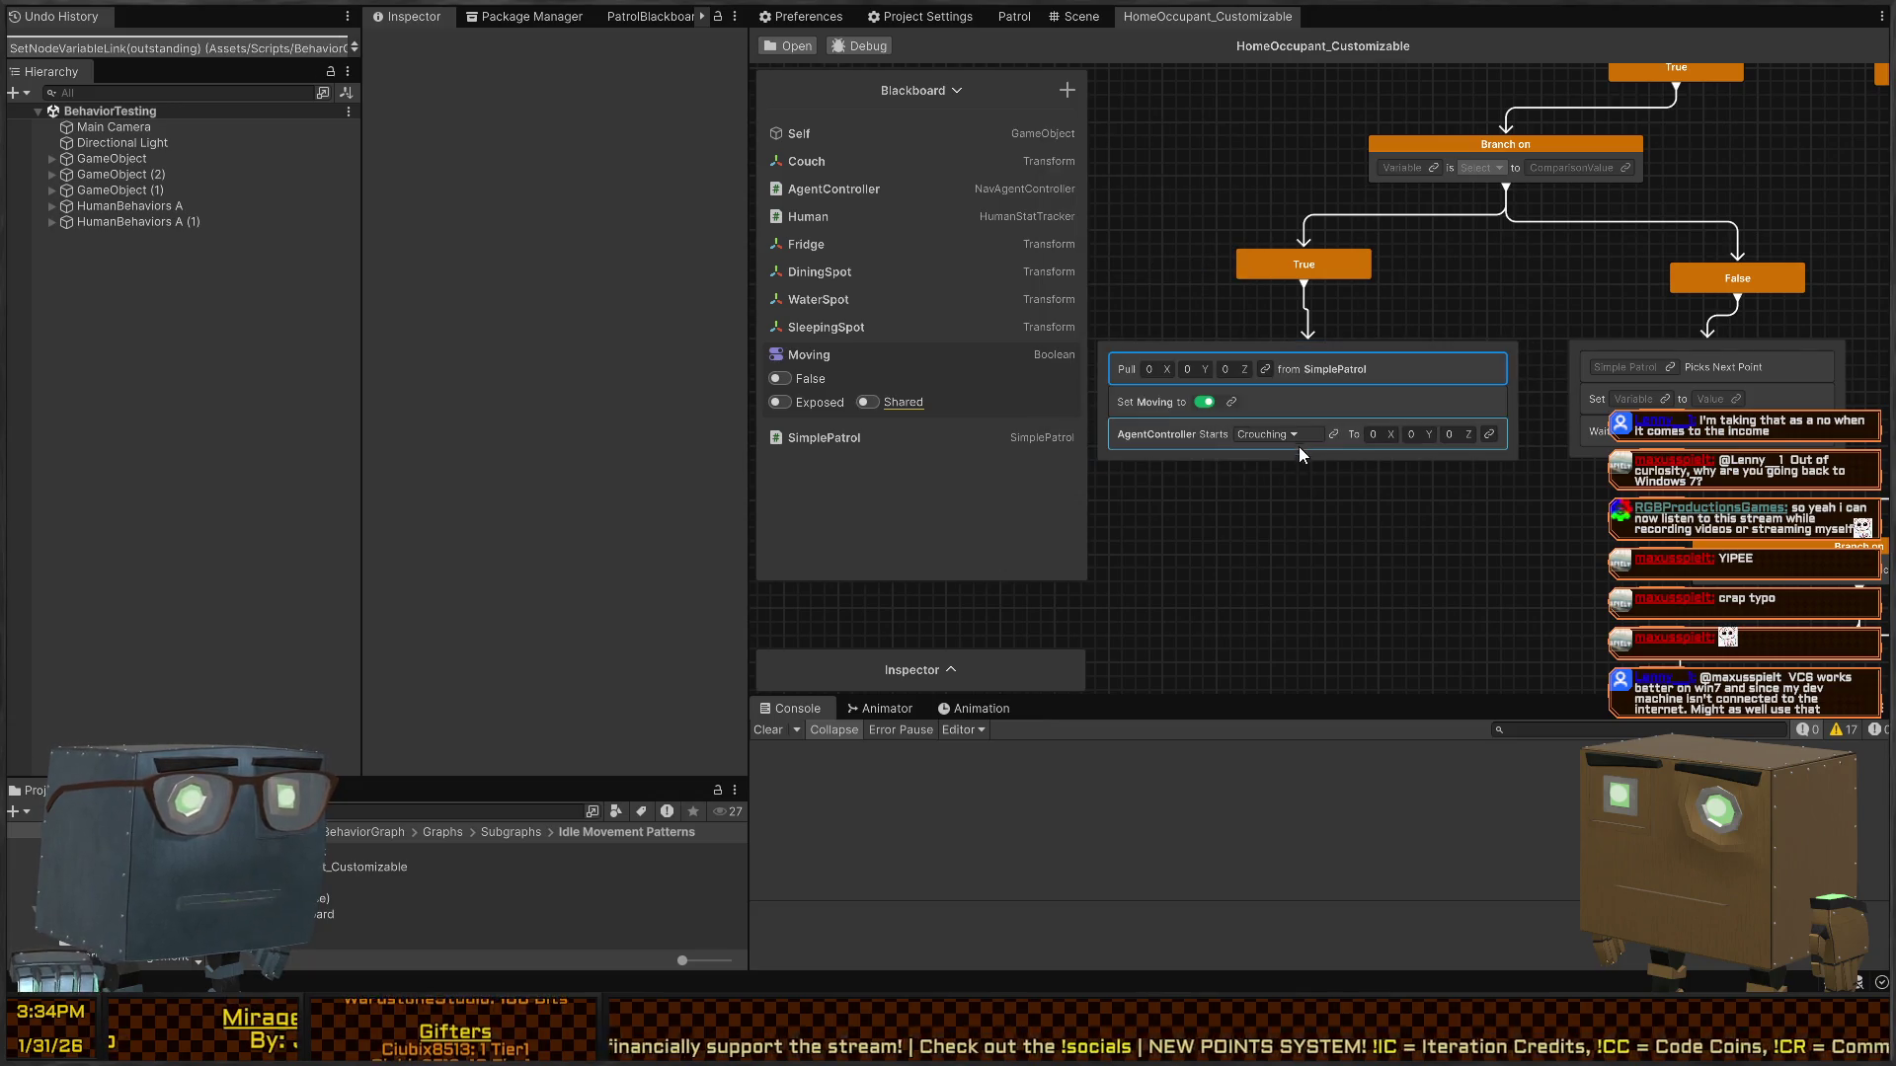
click(1296, 436)
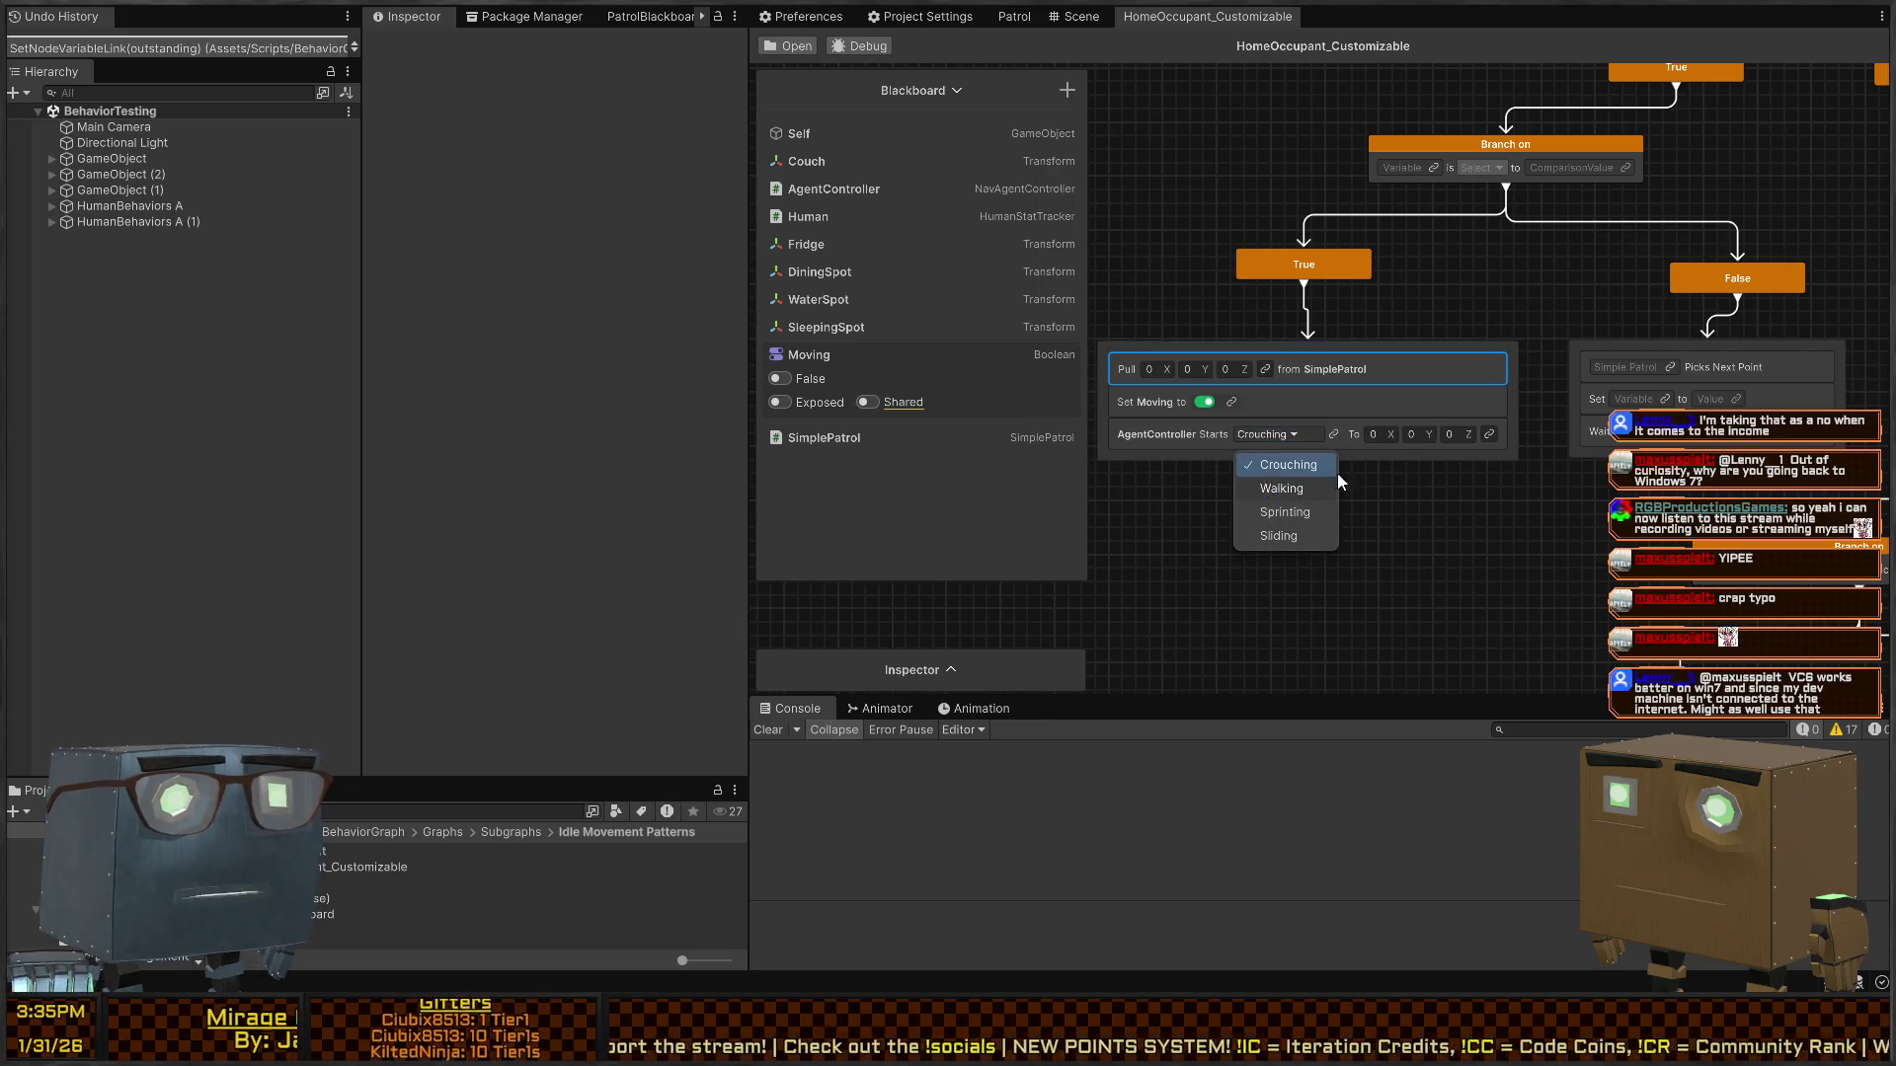
click(1270, 489)
click(1485, 434)
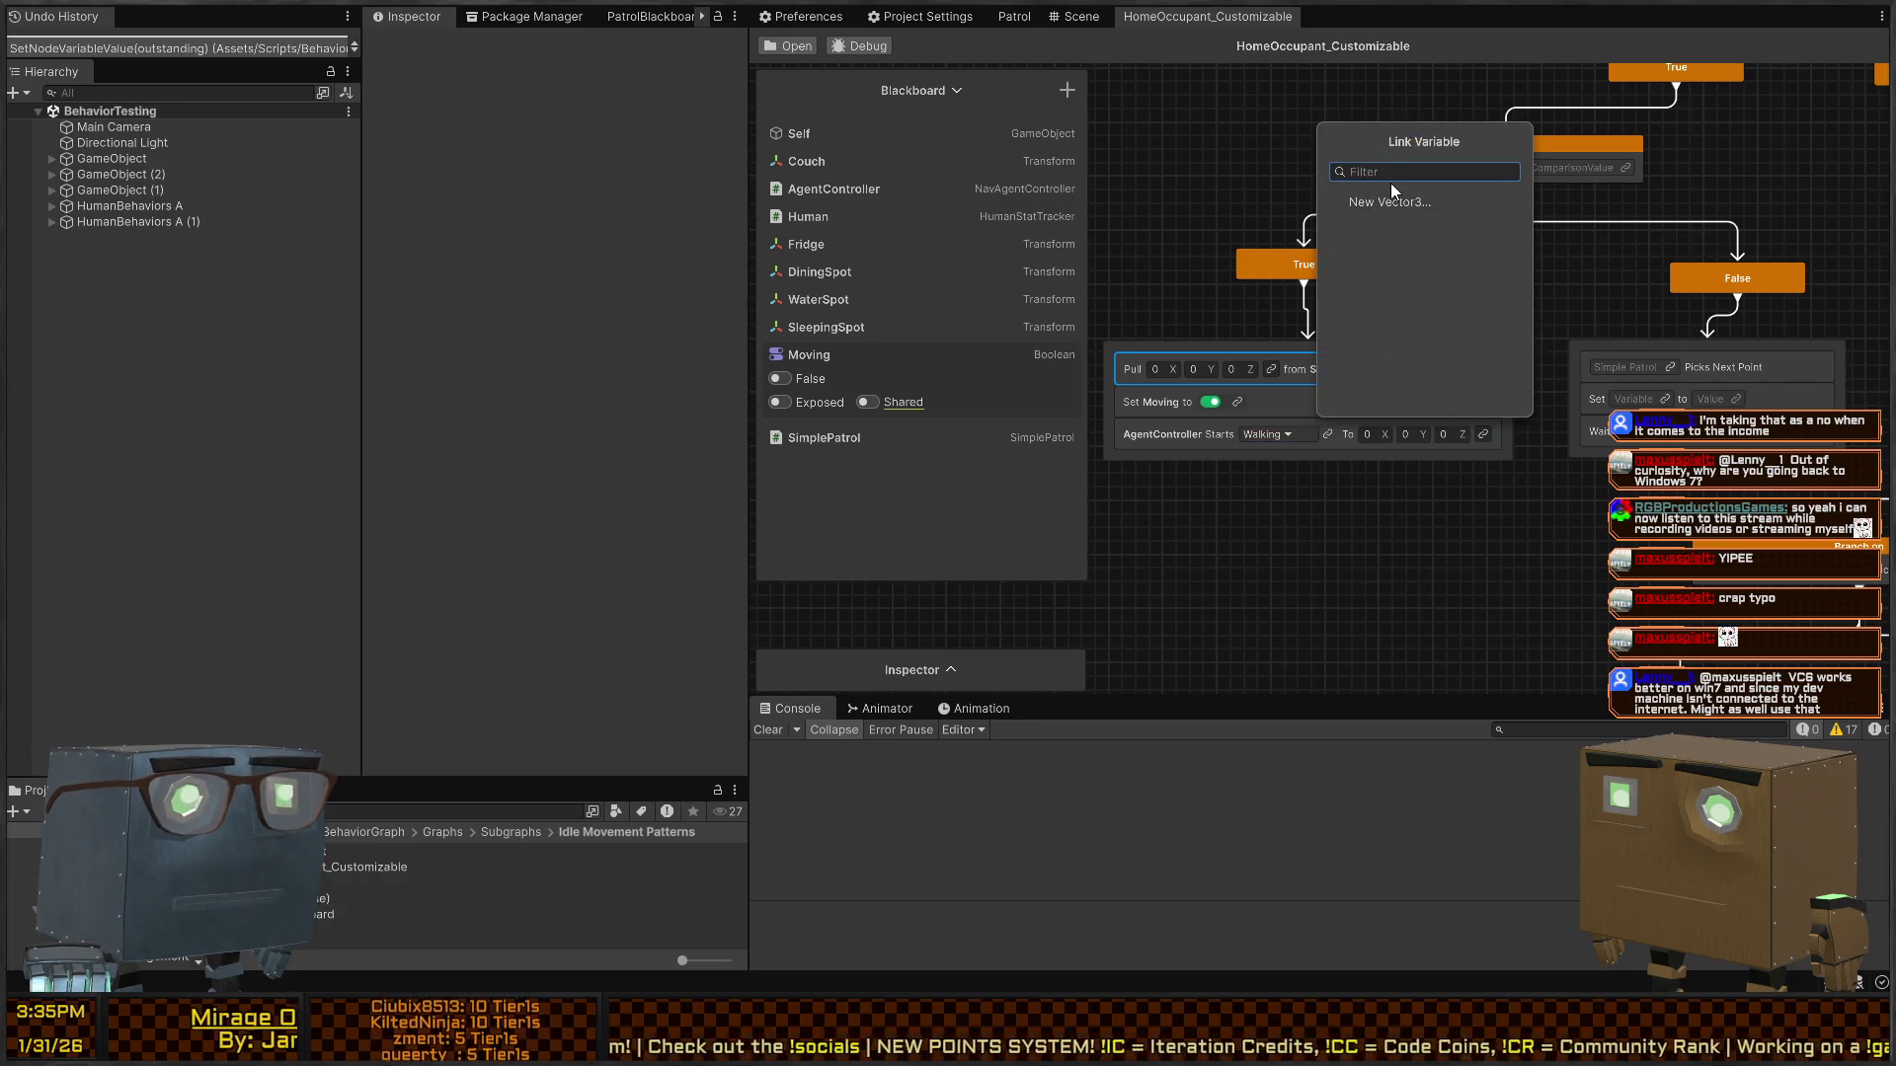
click(1382, 205)
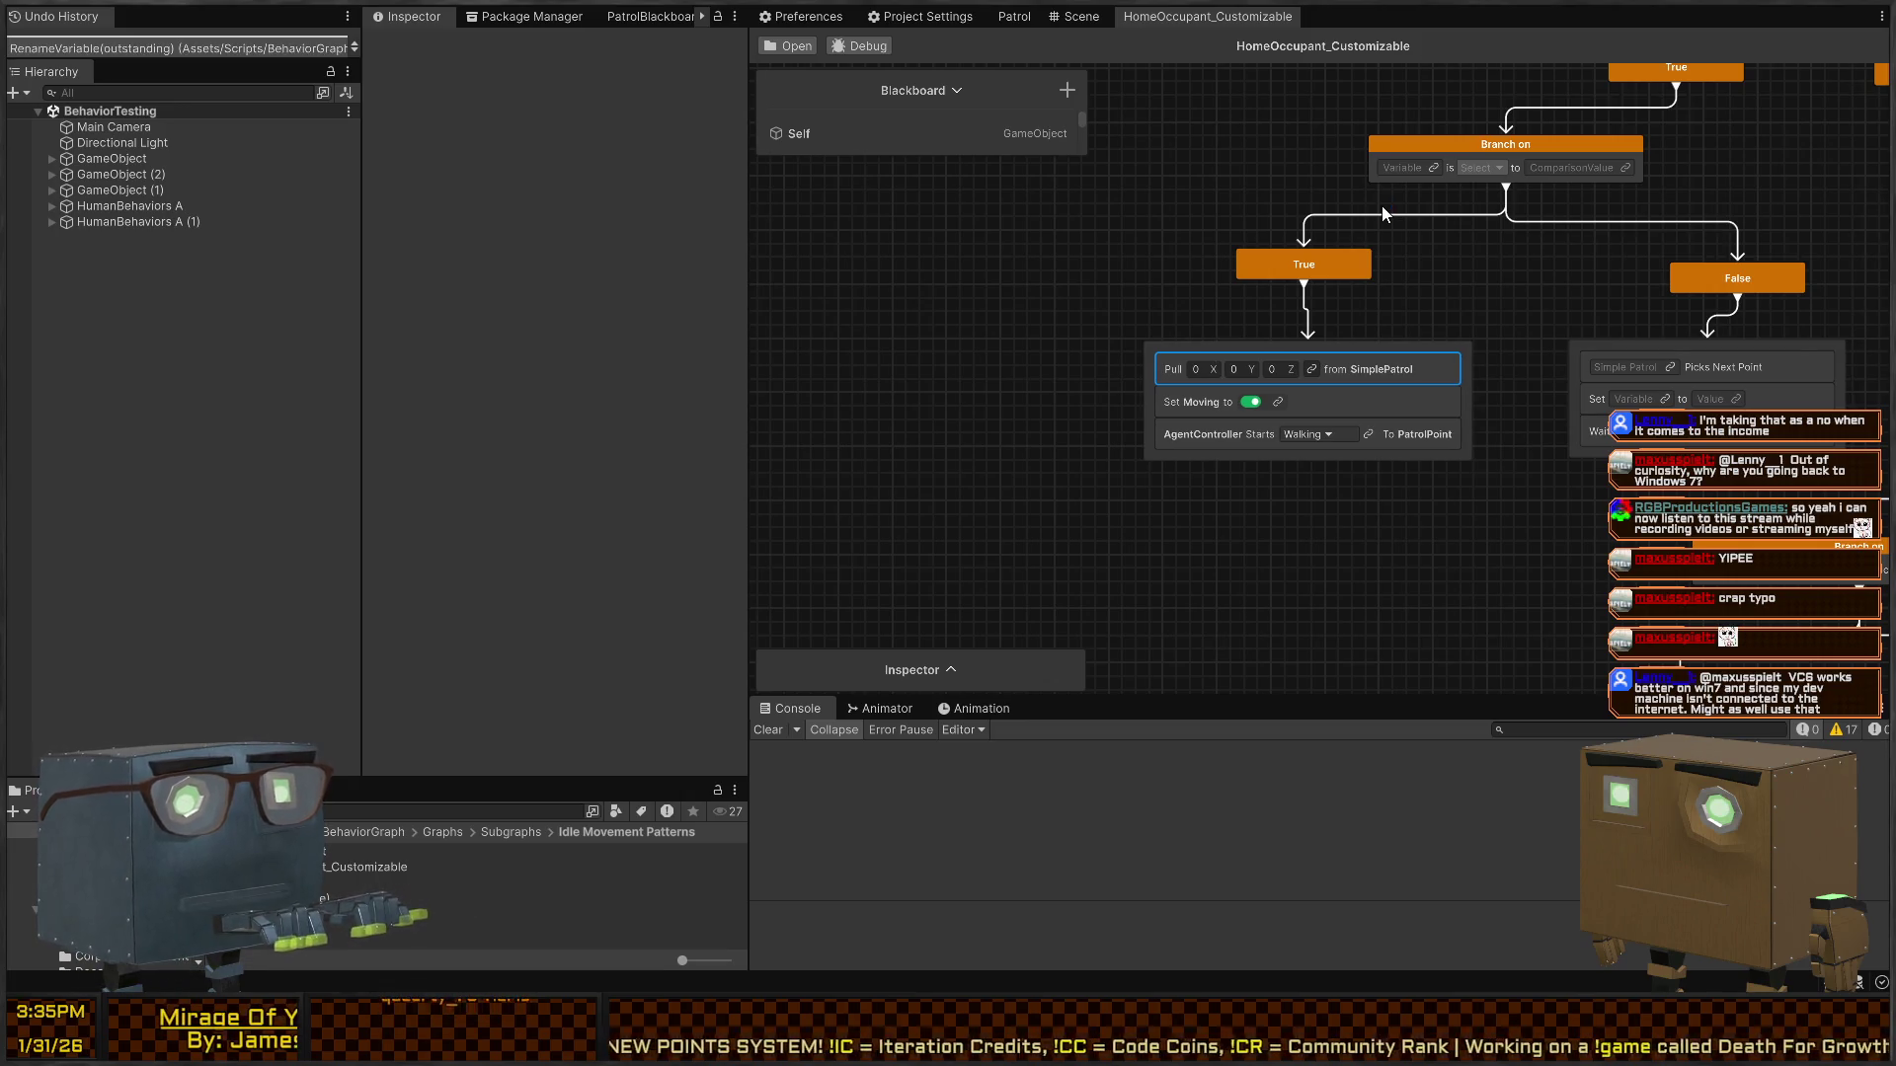
click(1312, 370)
click(1217, 488)
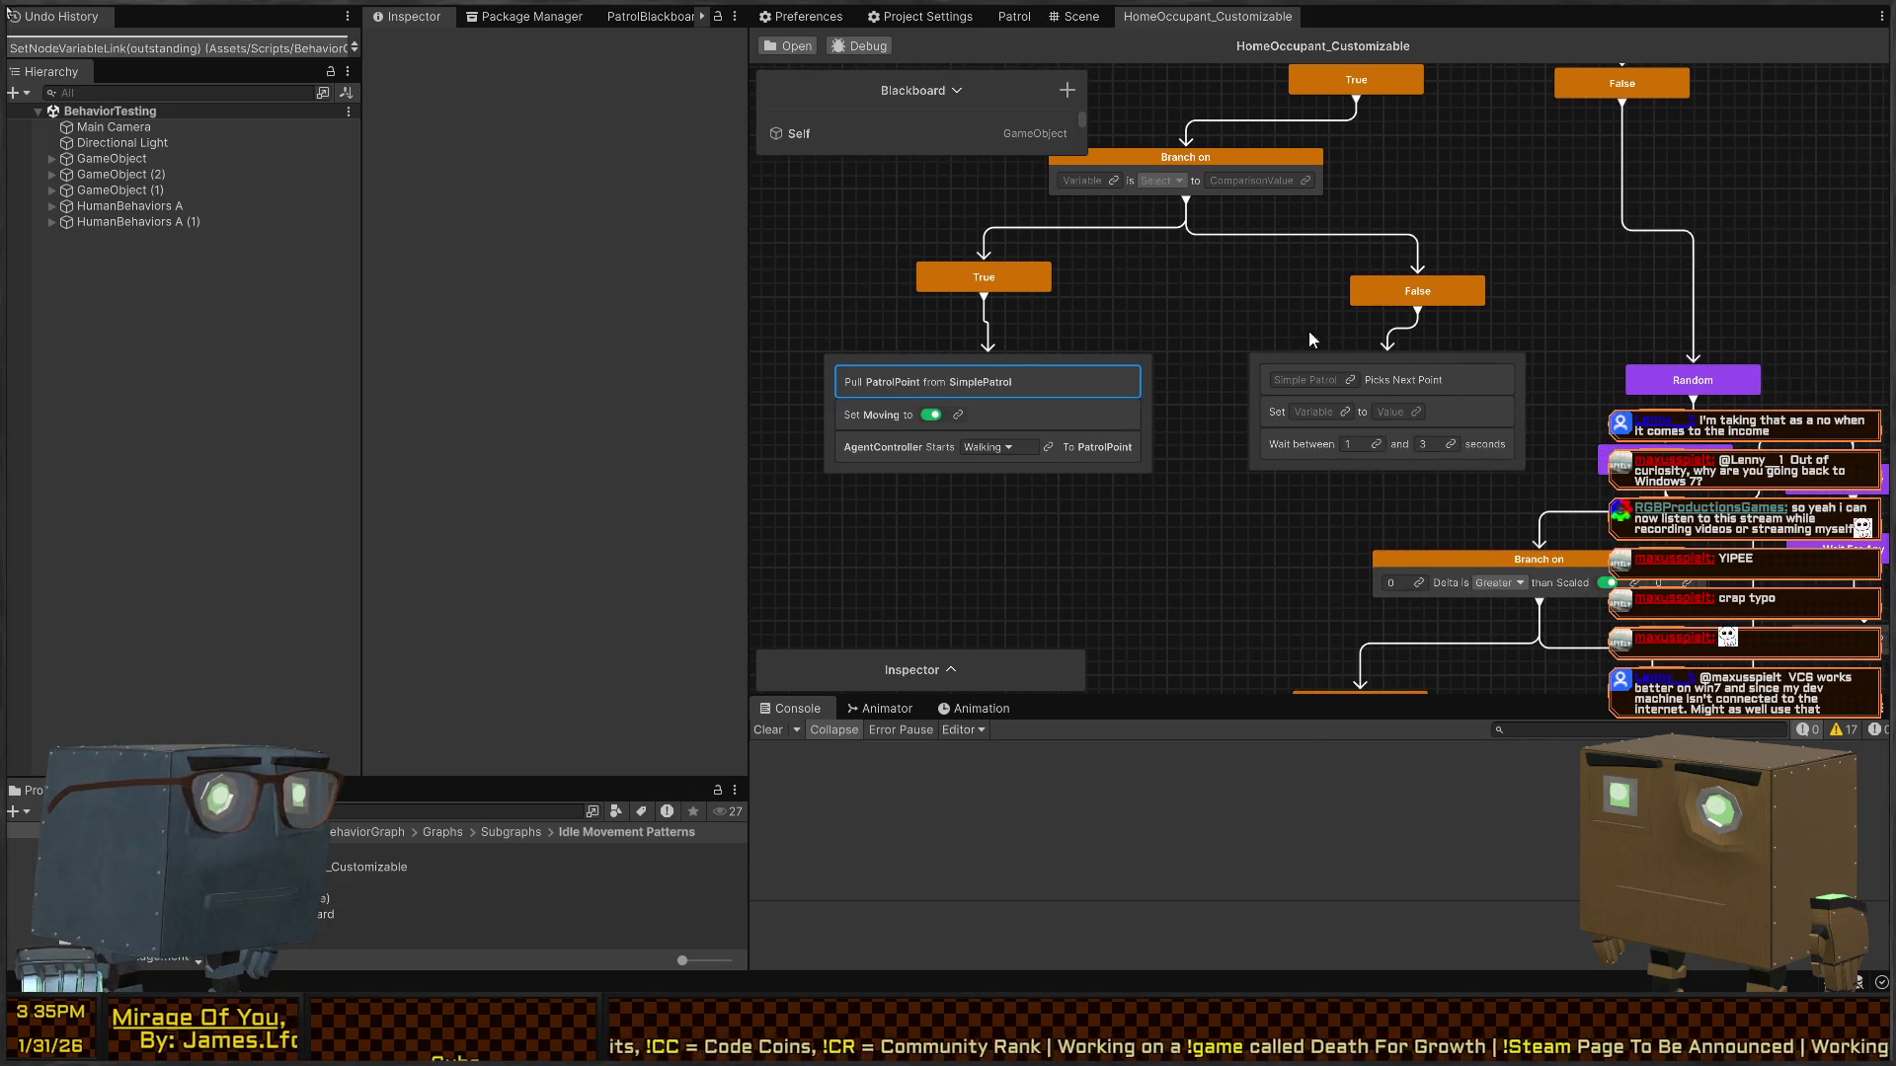
- Link Picks Next Point to SimplePatrol and its Set row to Moving, left at false
click(1349, 381)
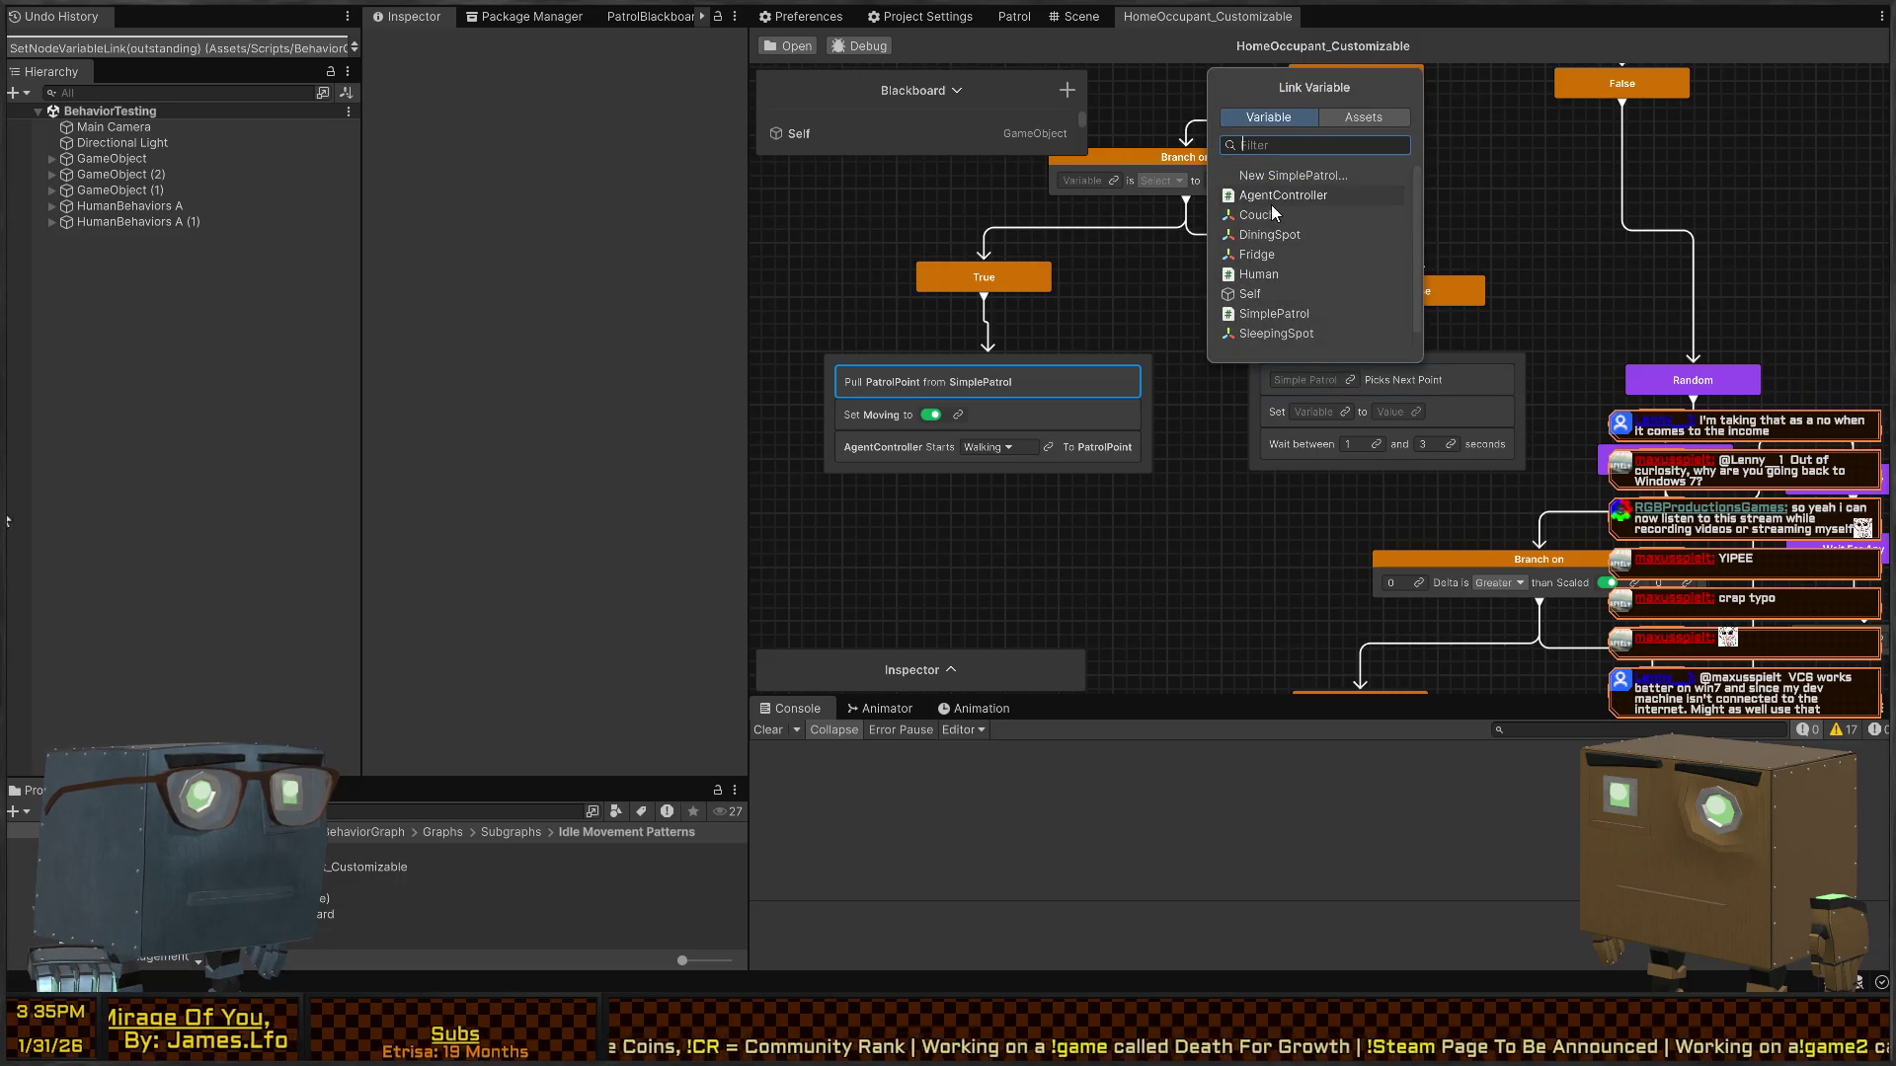
click(1282, 310)
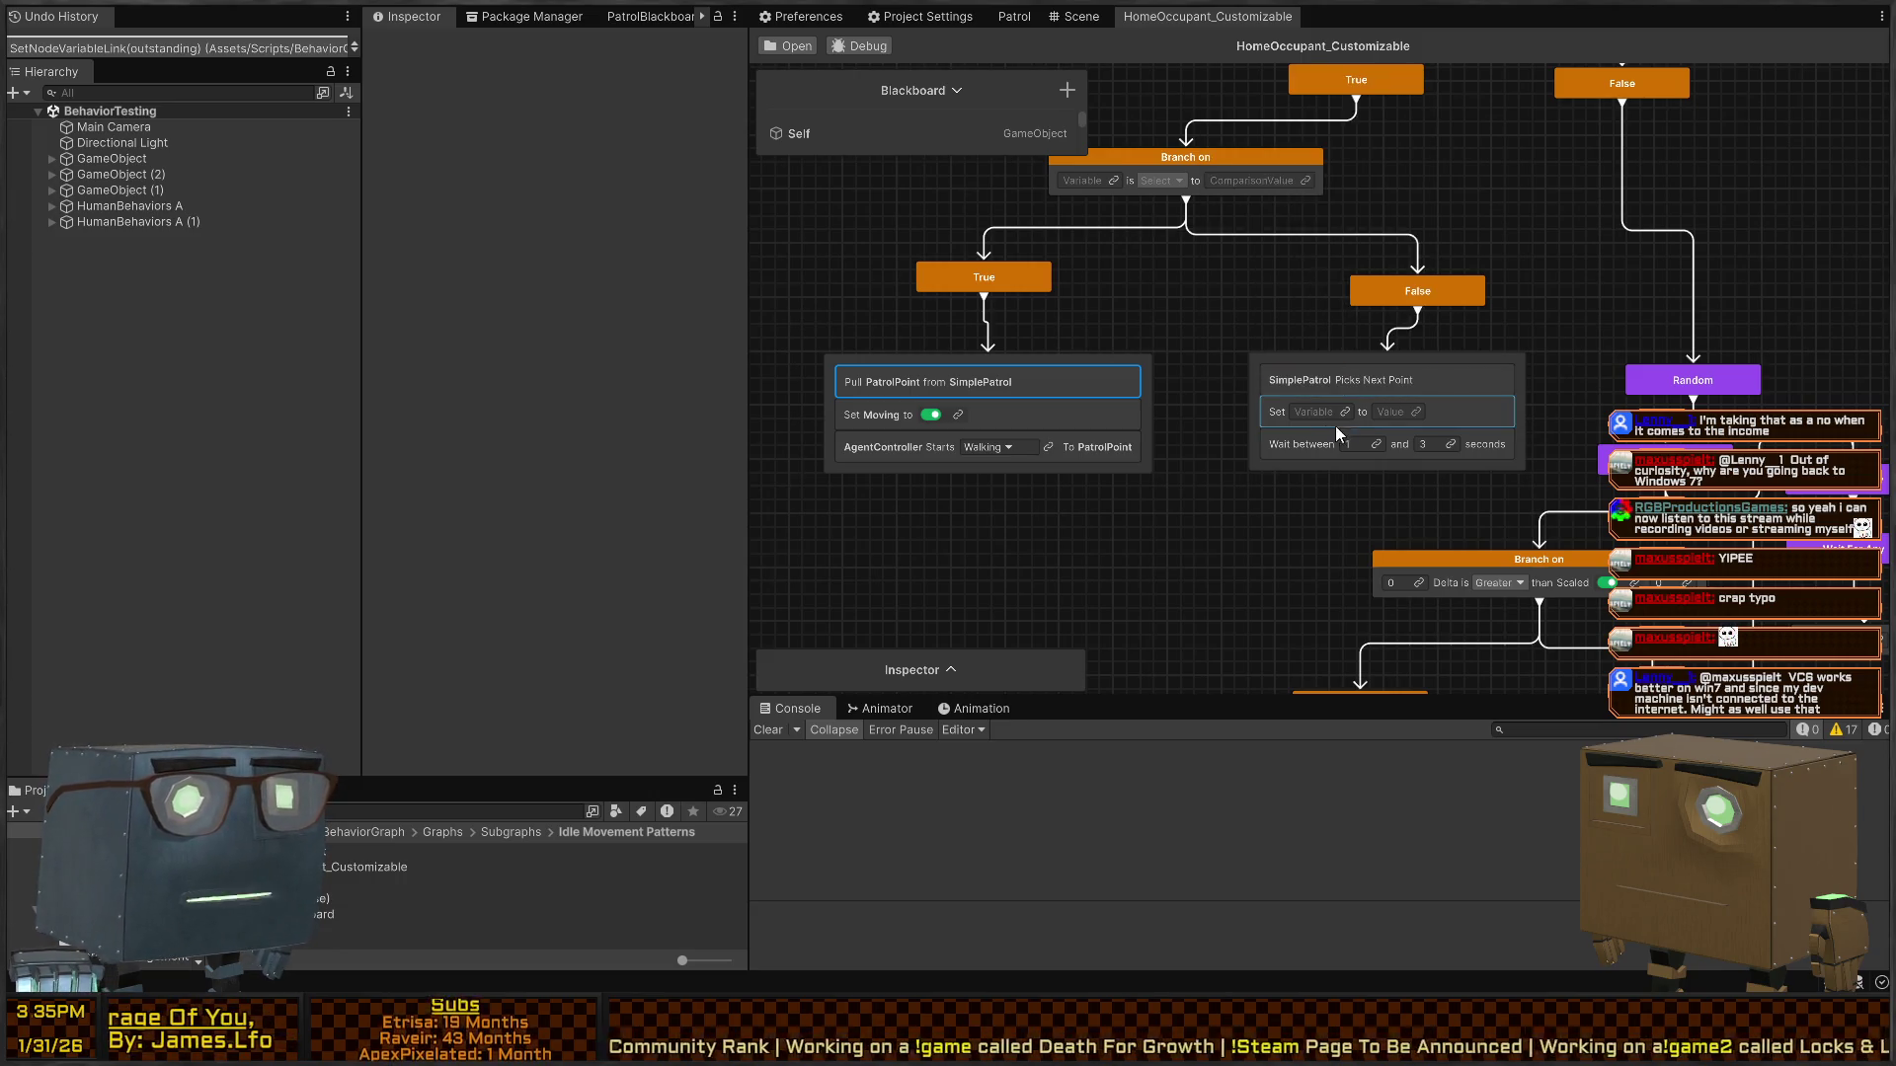
click(1343, 412)
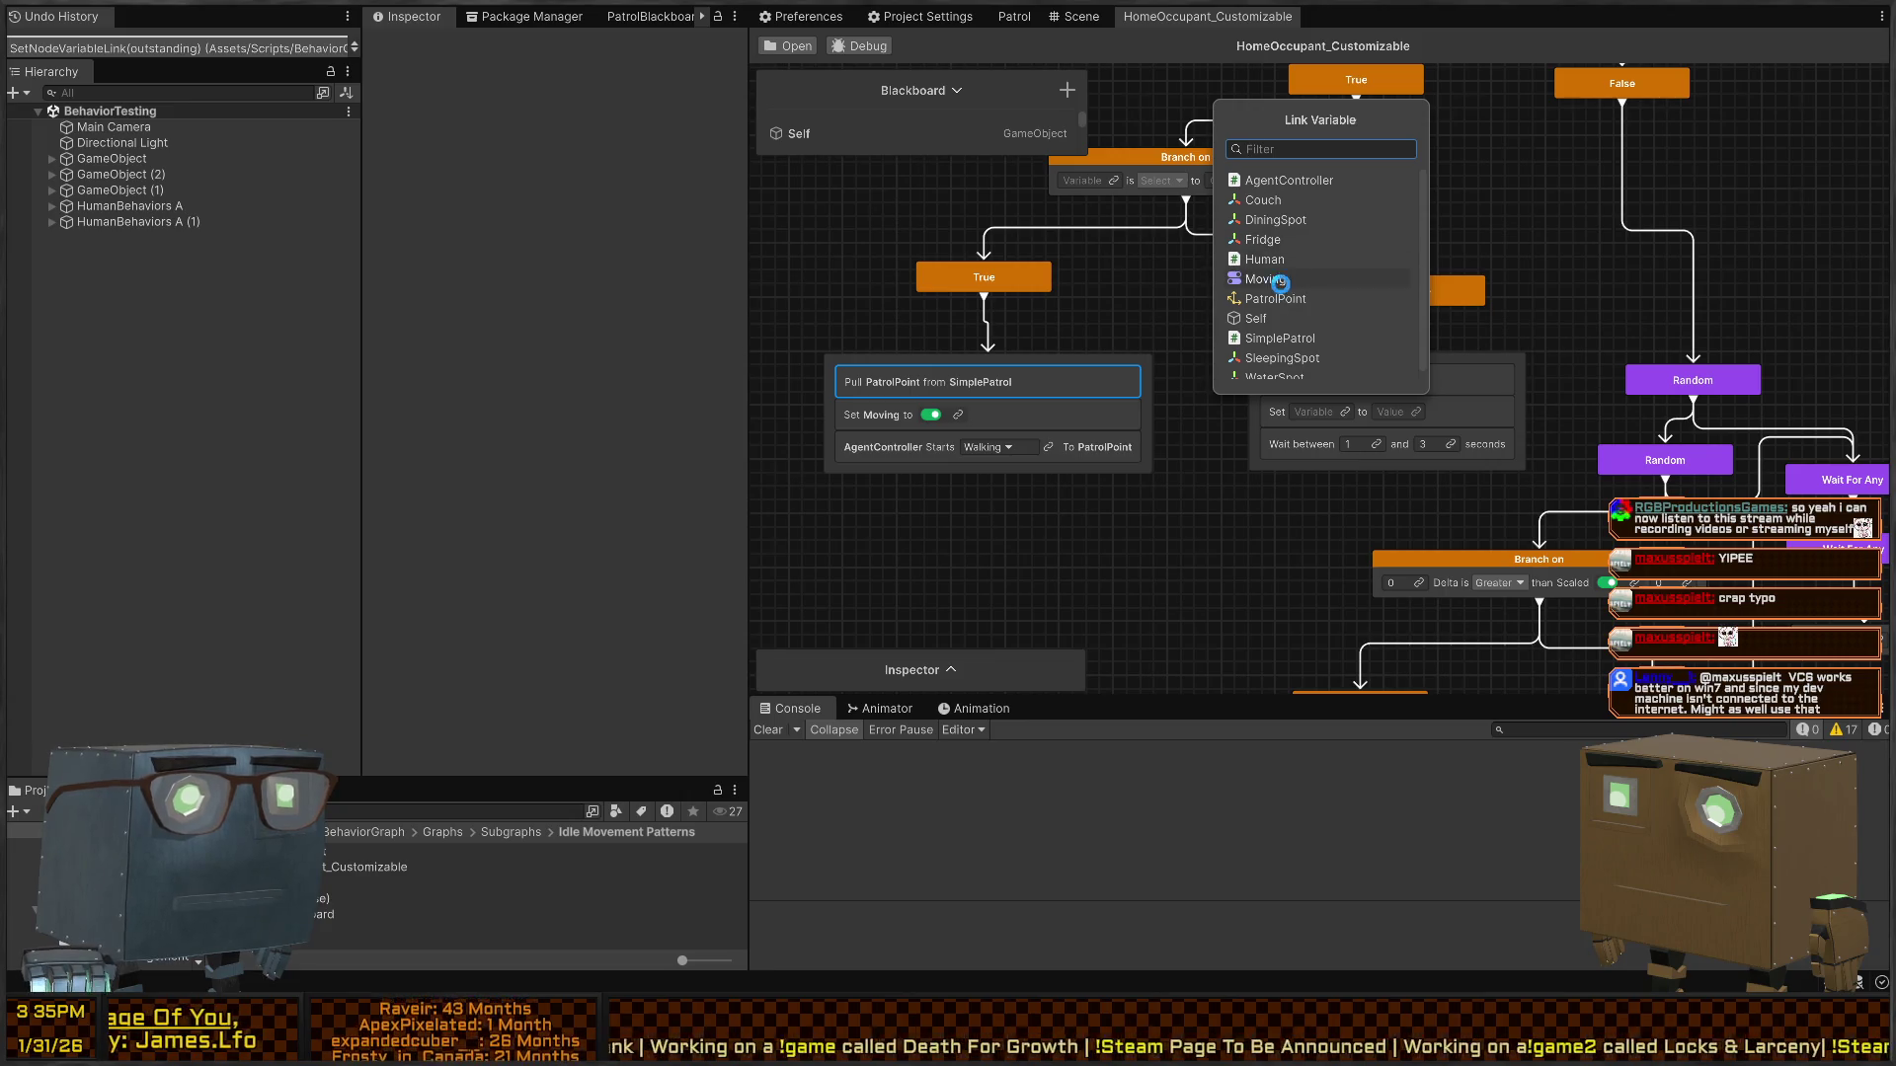
click(1273, 280)
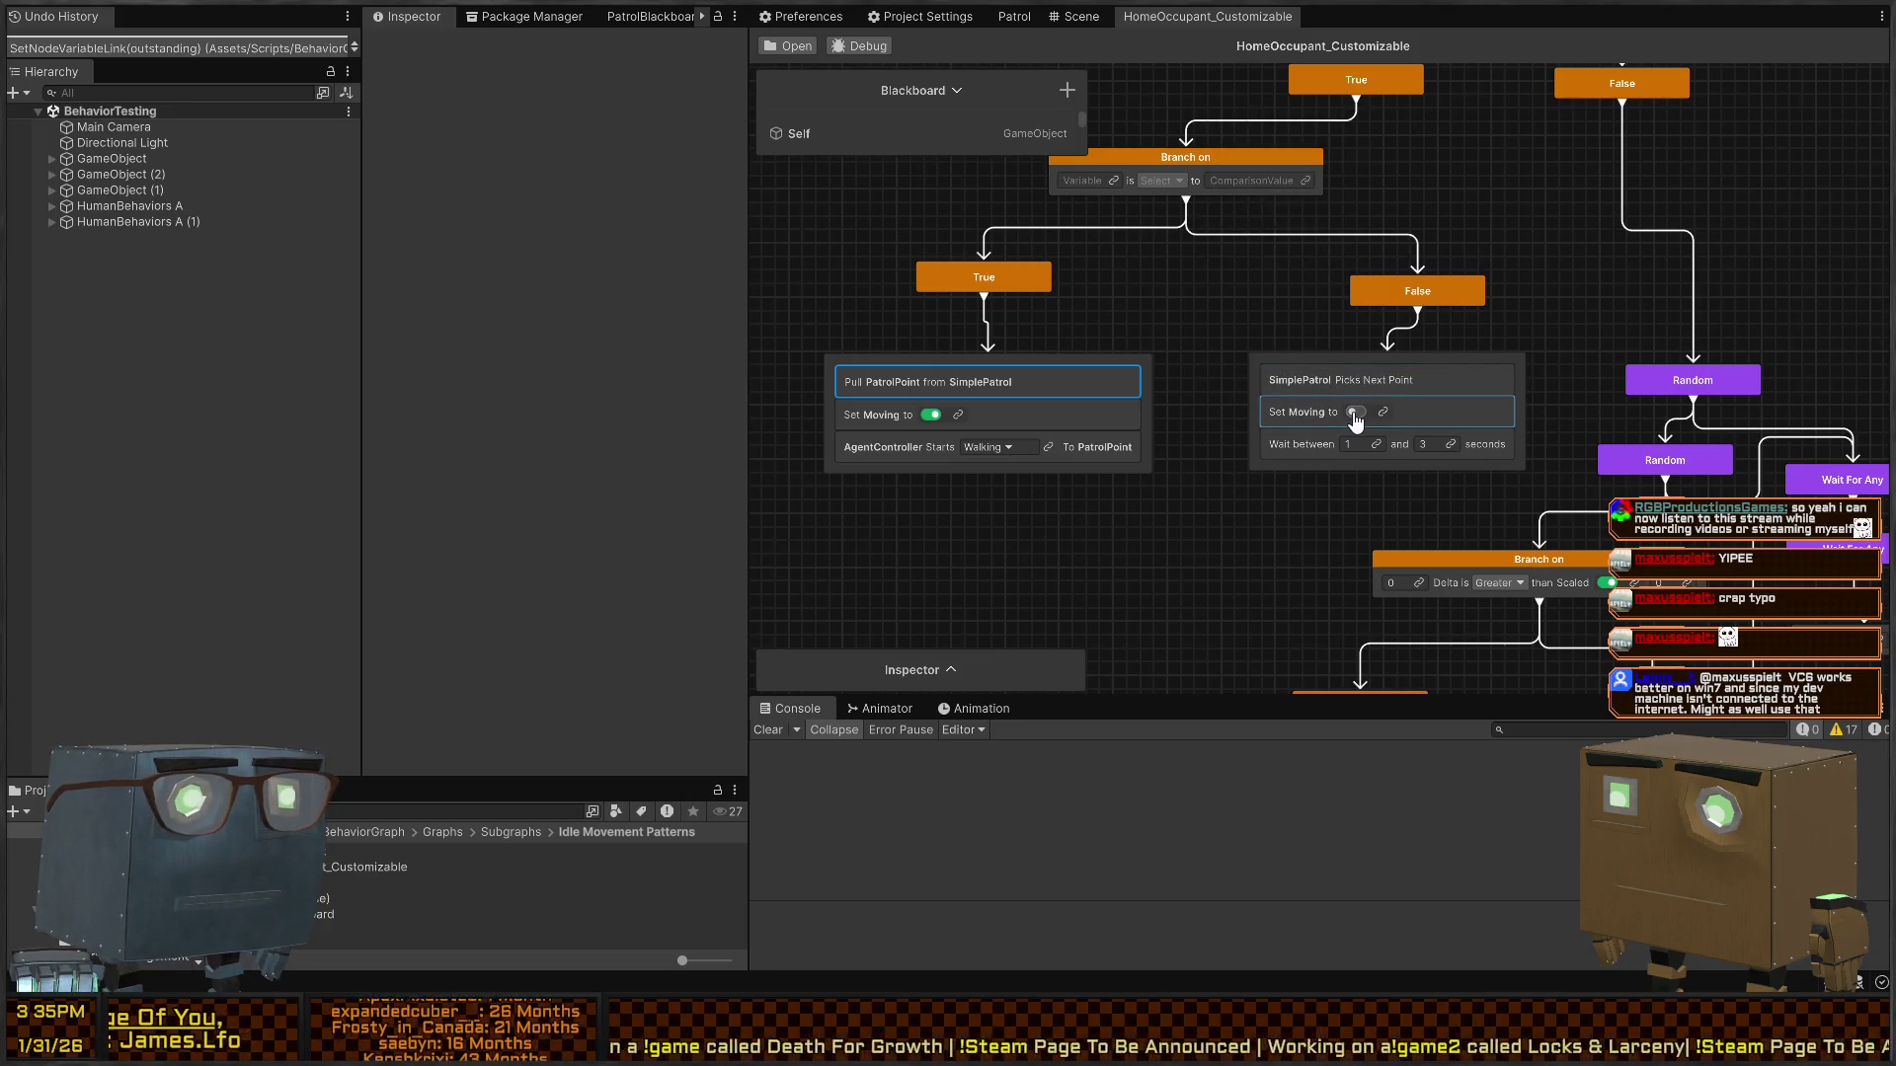
click(1354, 411)
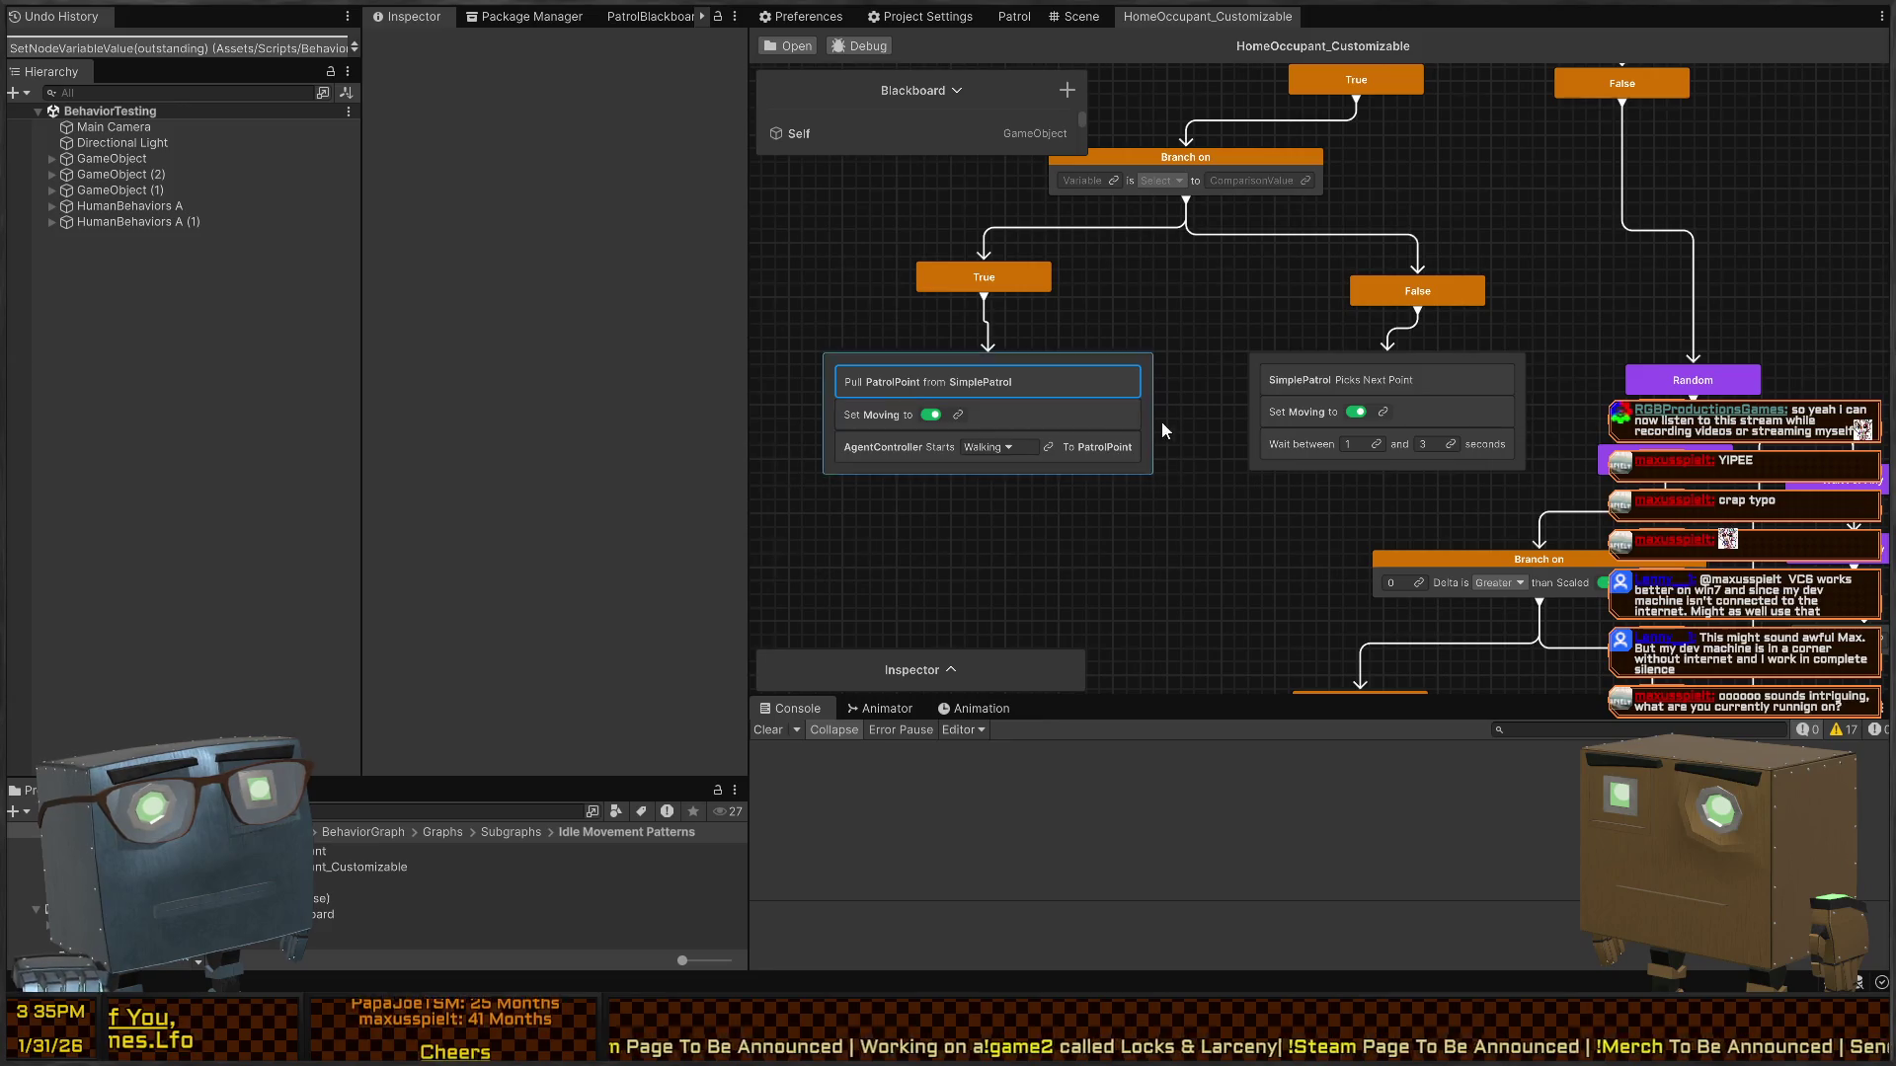
click(1355, 411)
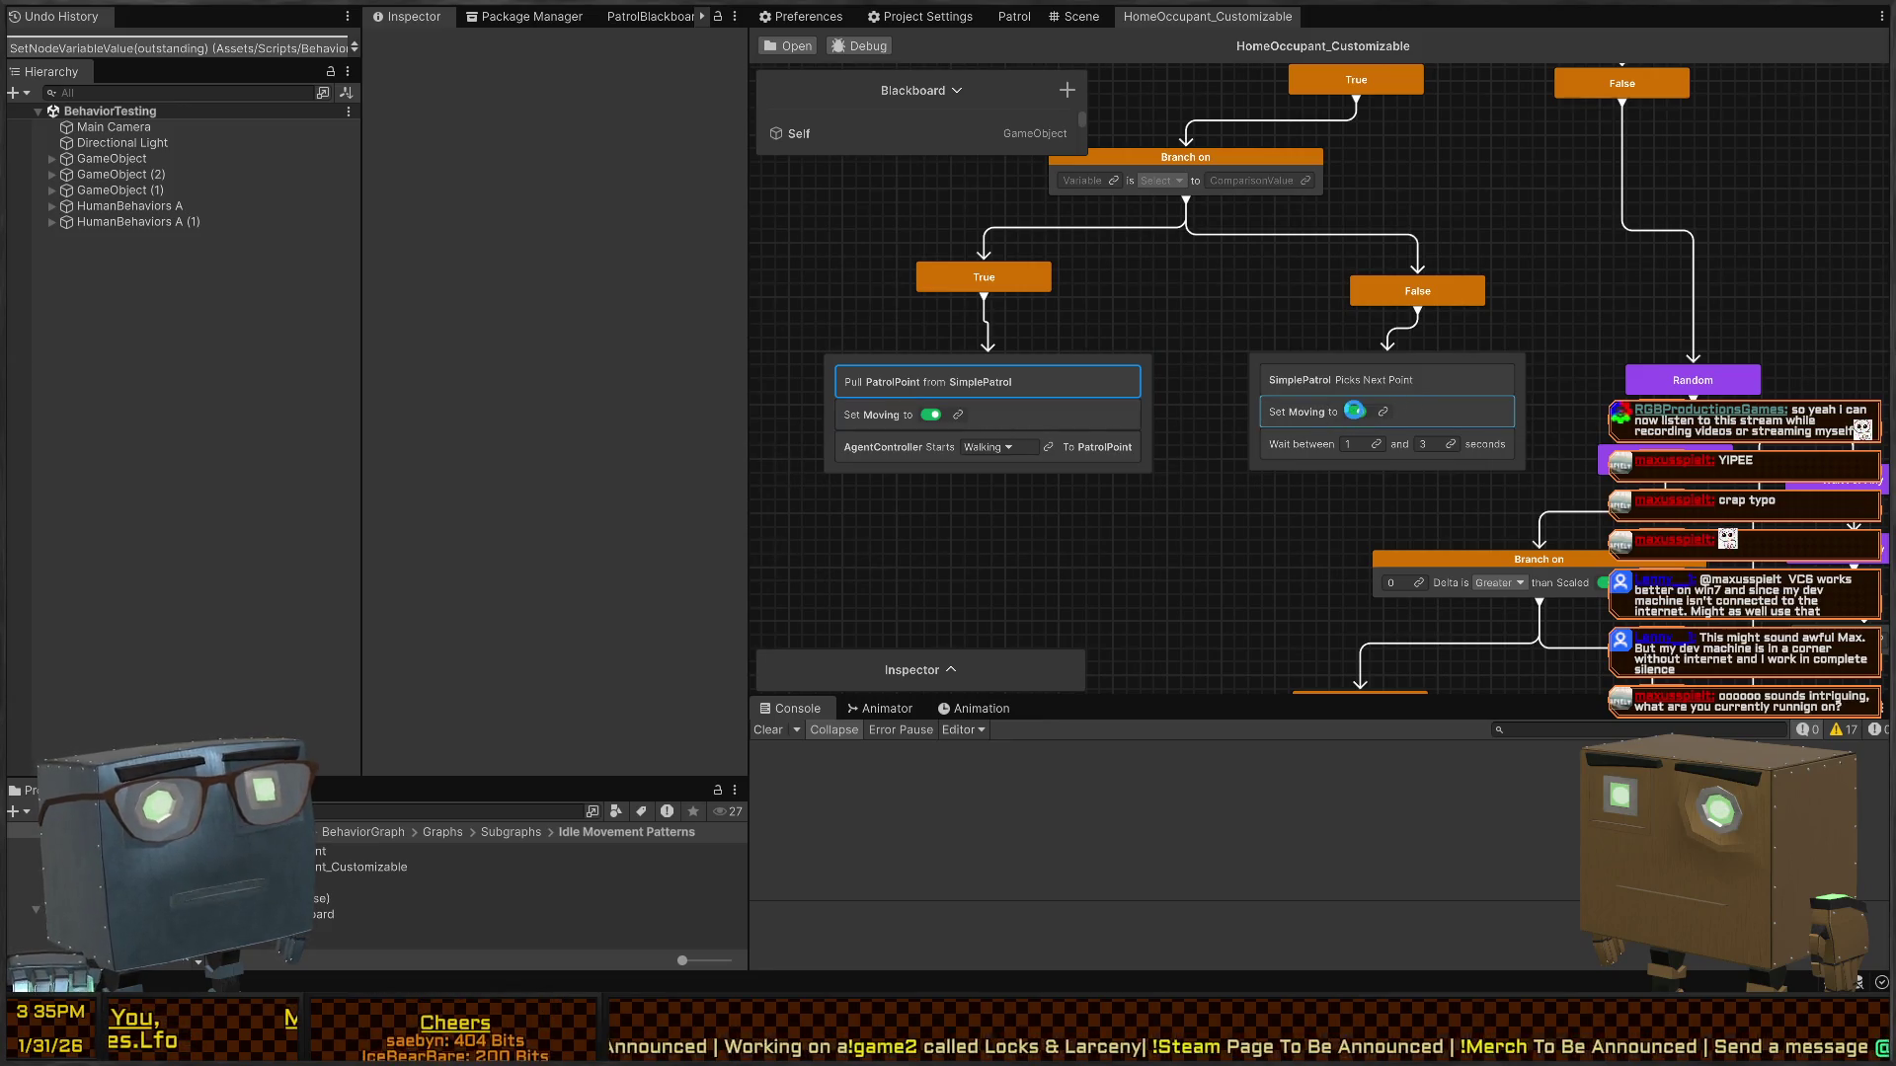
scroll(1234, 229, up, 3)
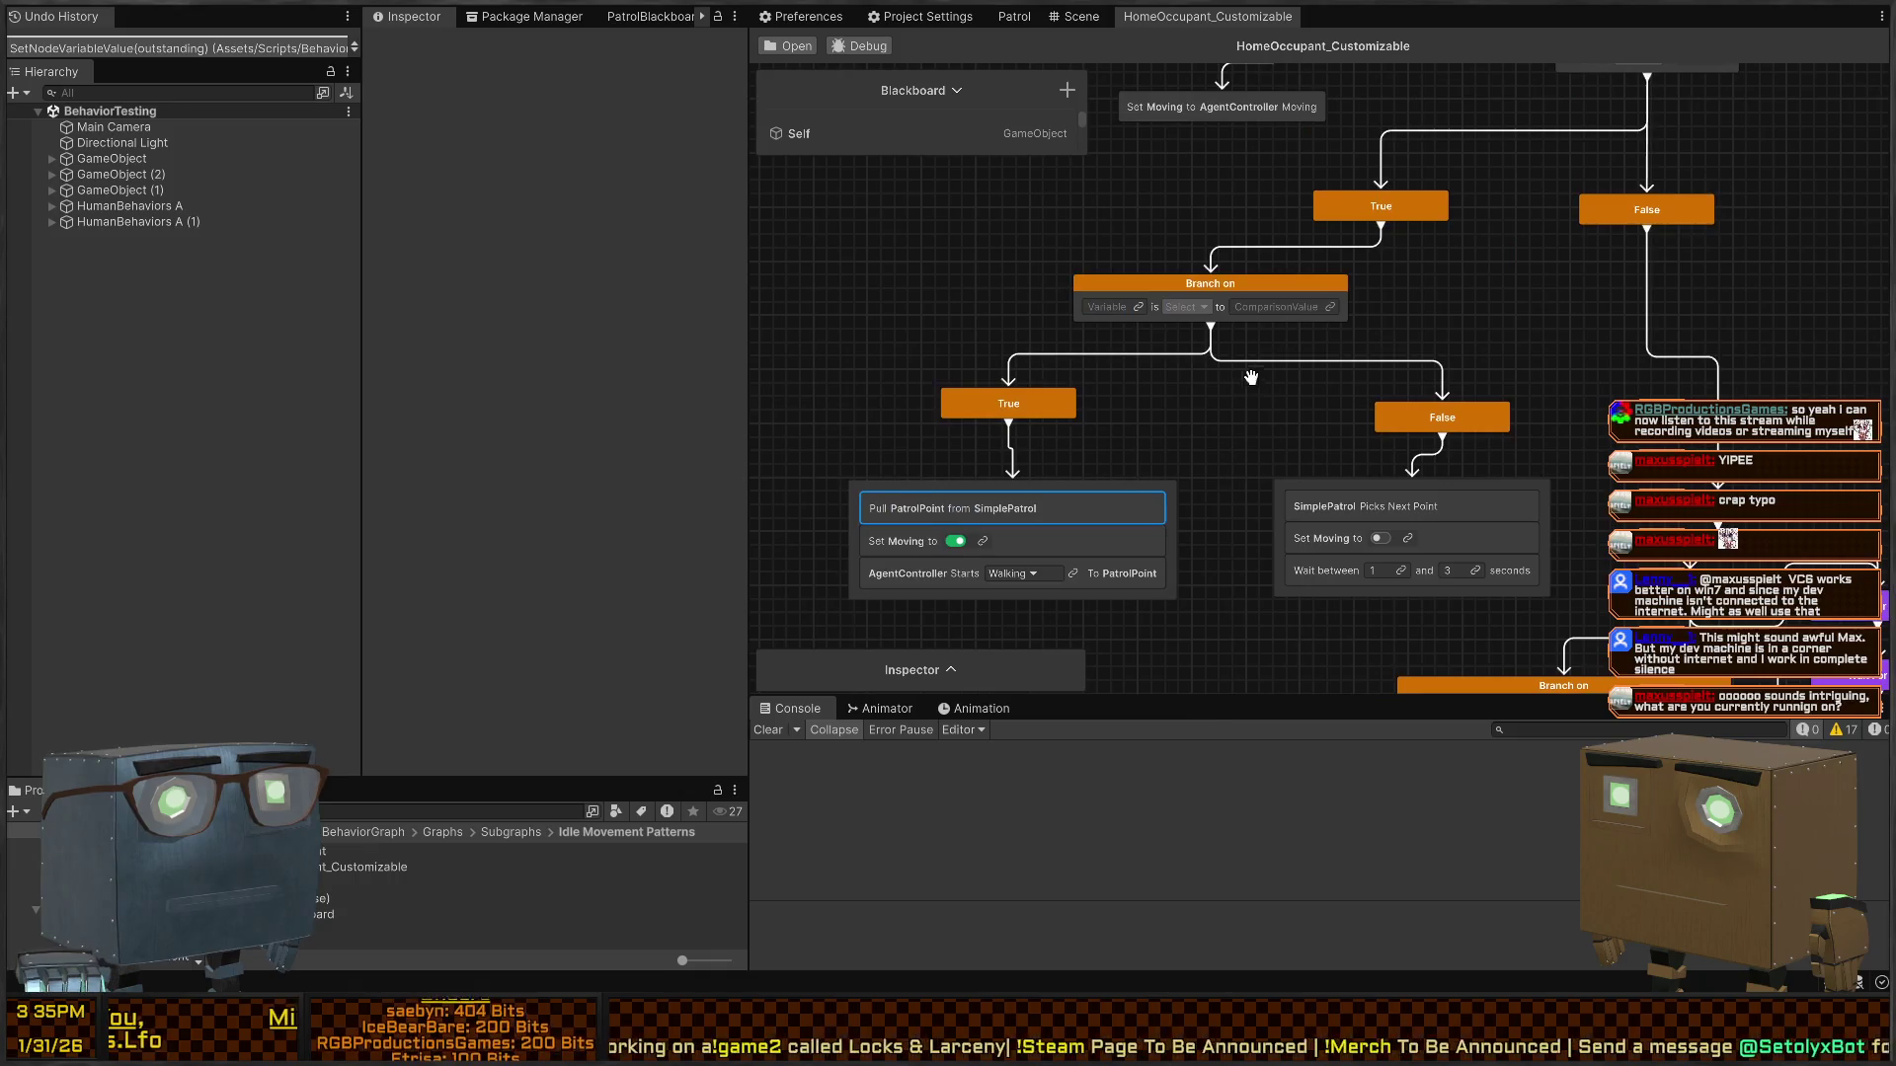
click(1139, 307)
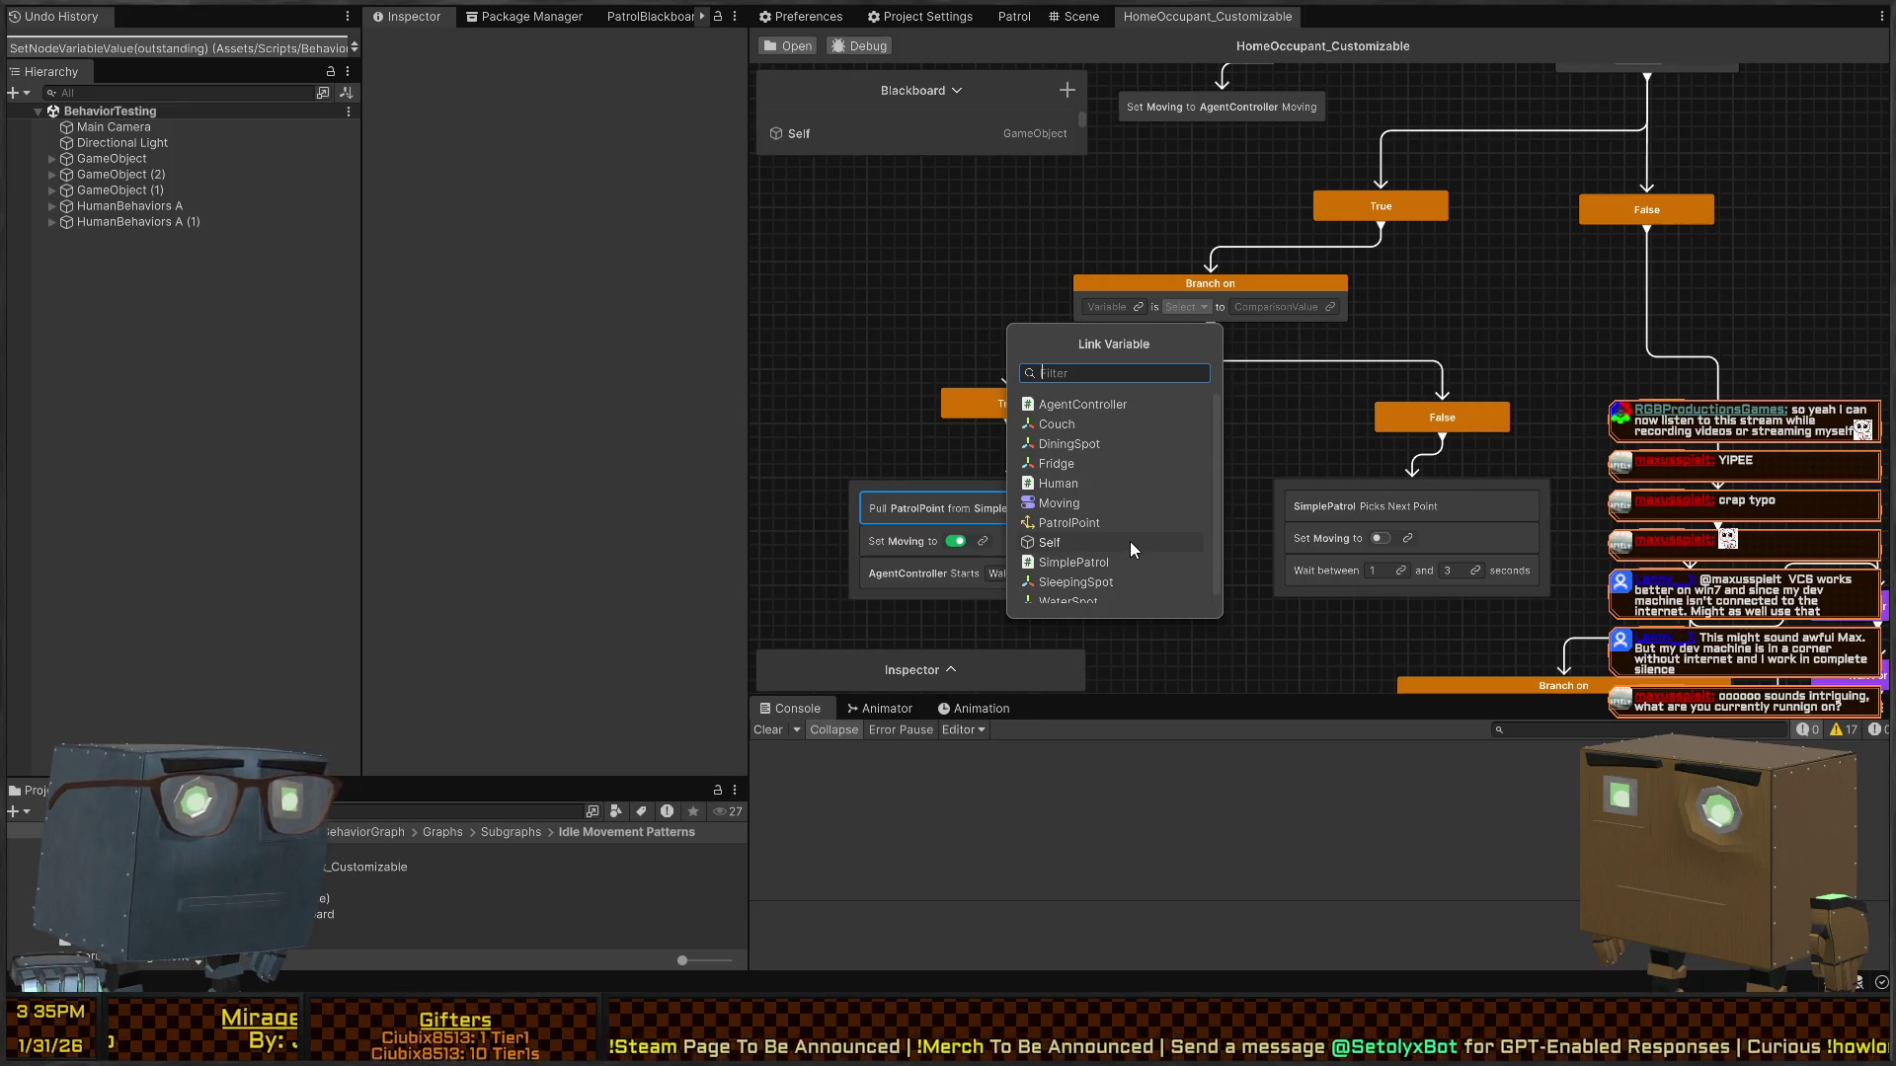
- Using the Patrol graph as reference, switch the upper Branch's Moving comparison to true
click(1015, 16)
scroll(1310, 346, down, 2)
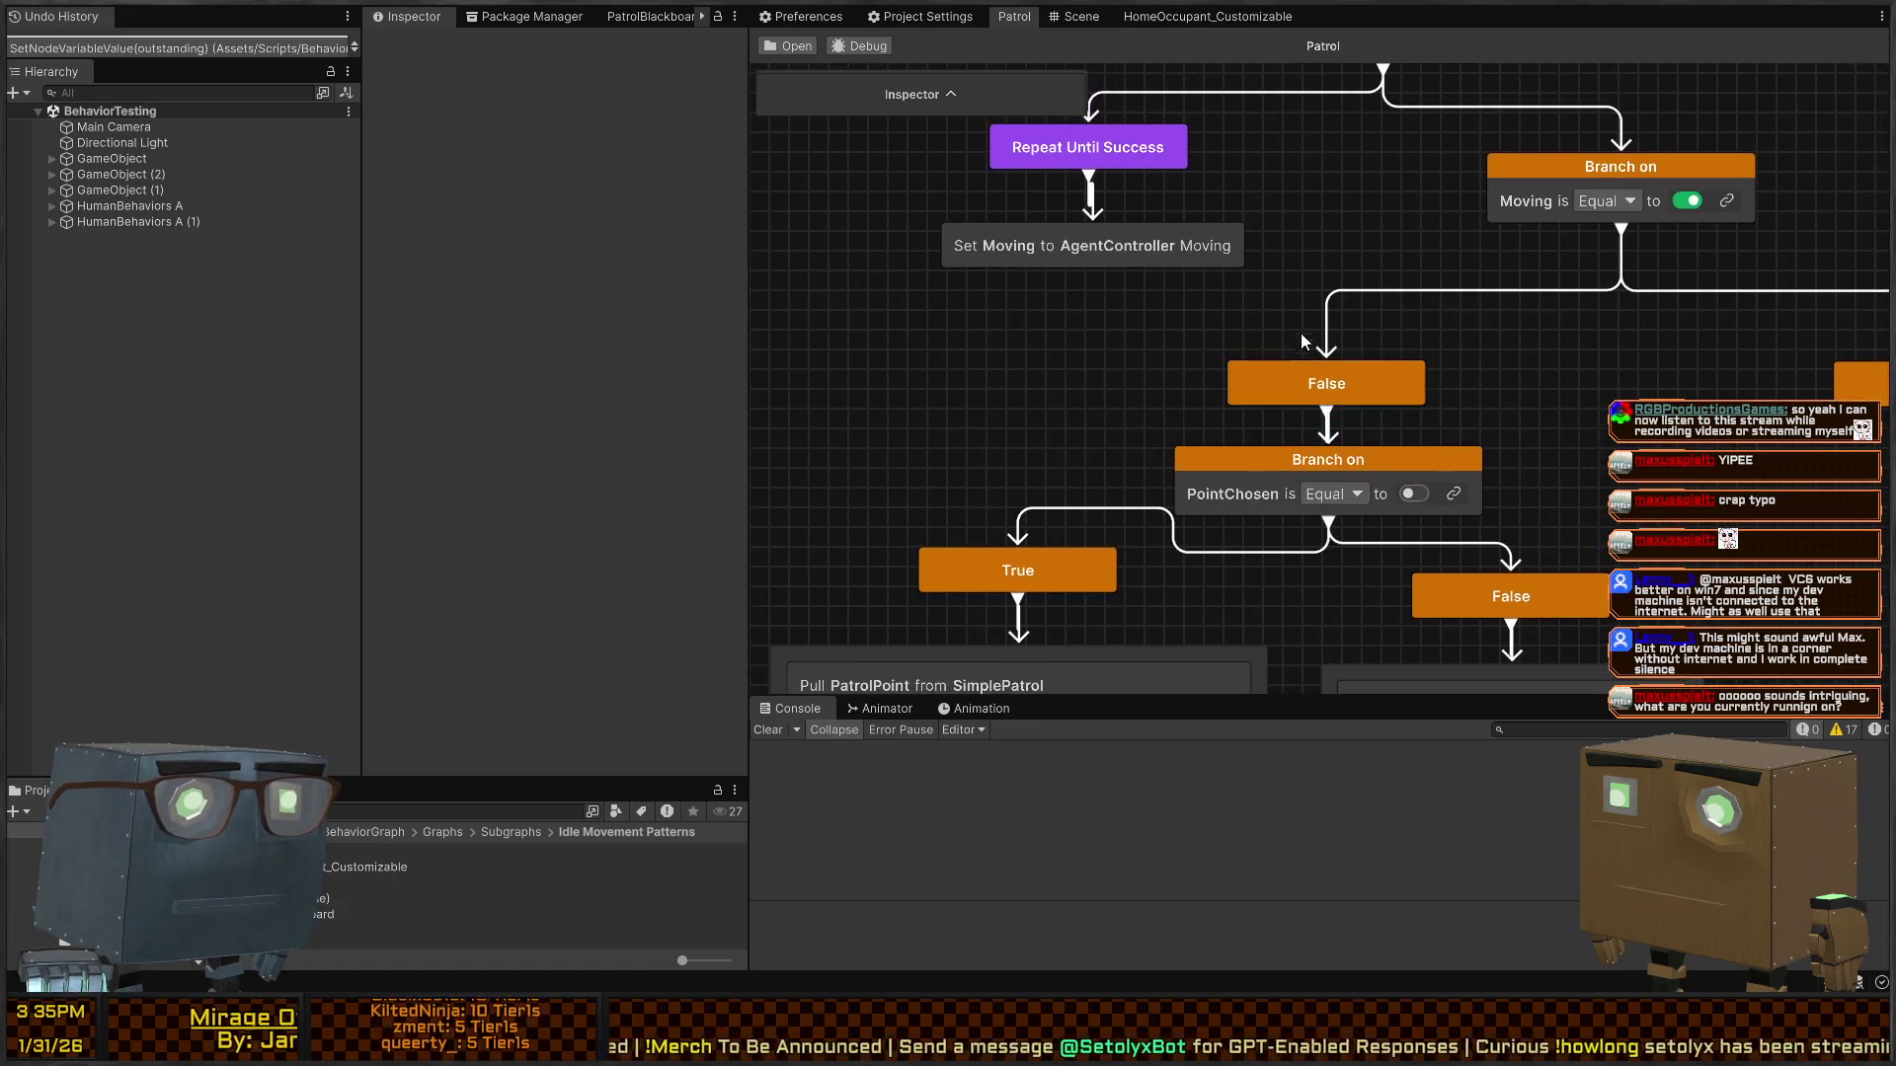
drag(1329, 385, 1241, 321)
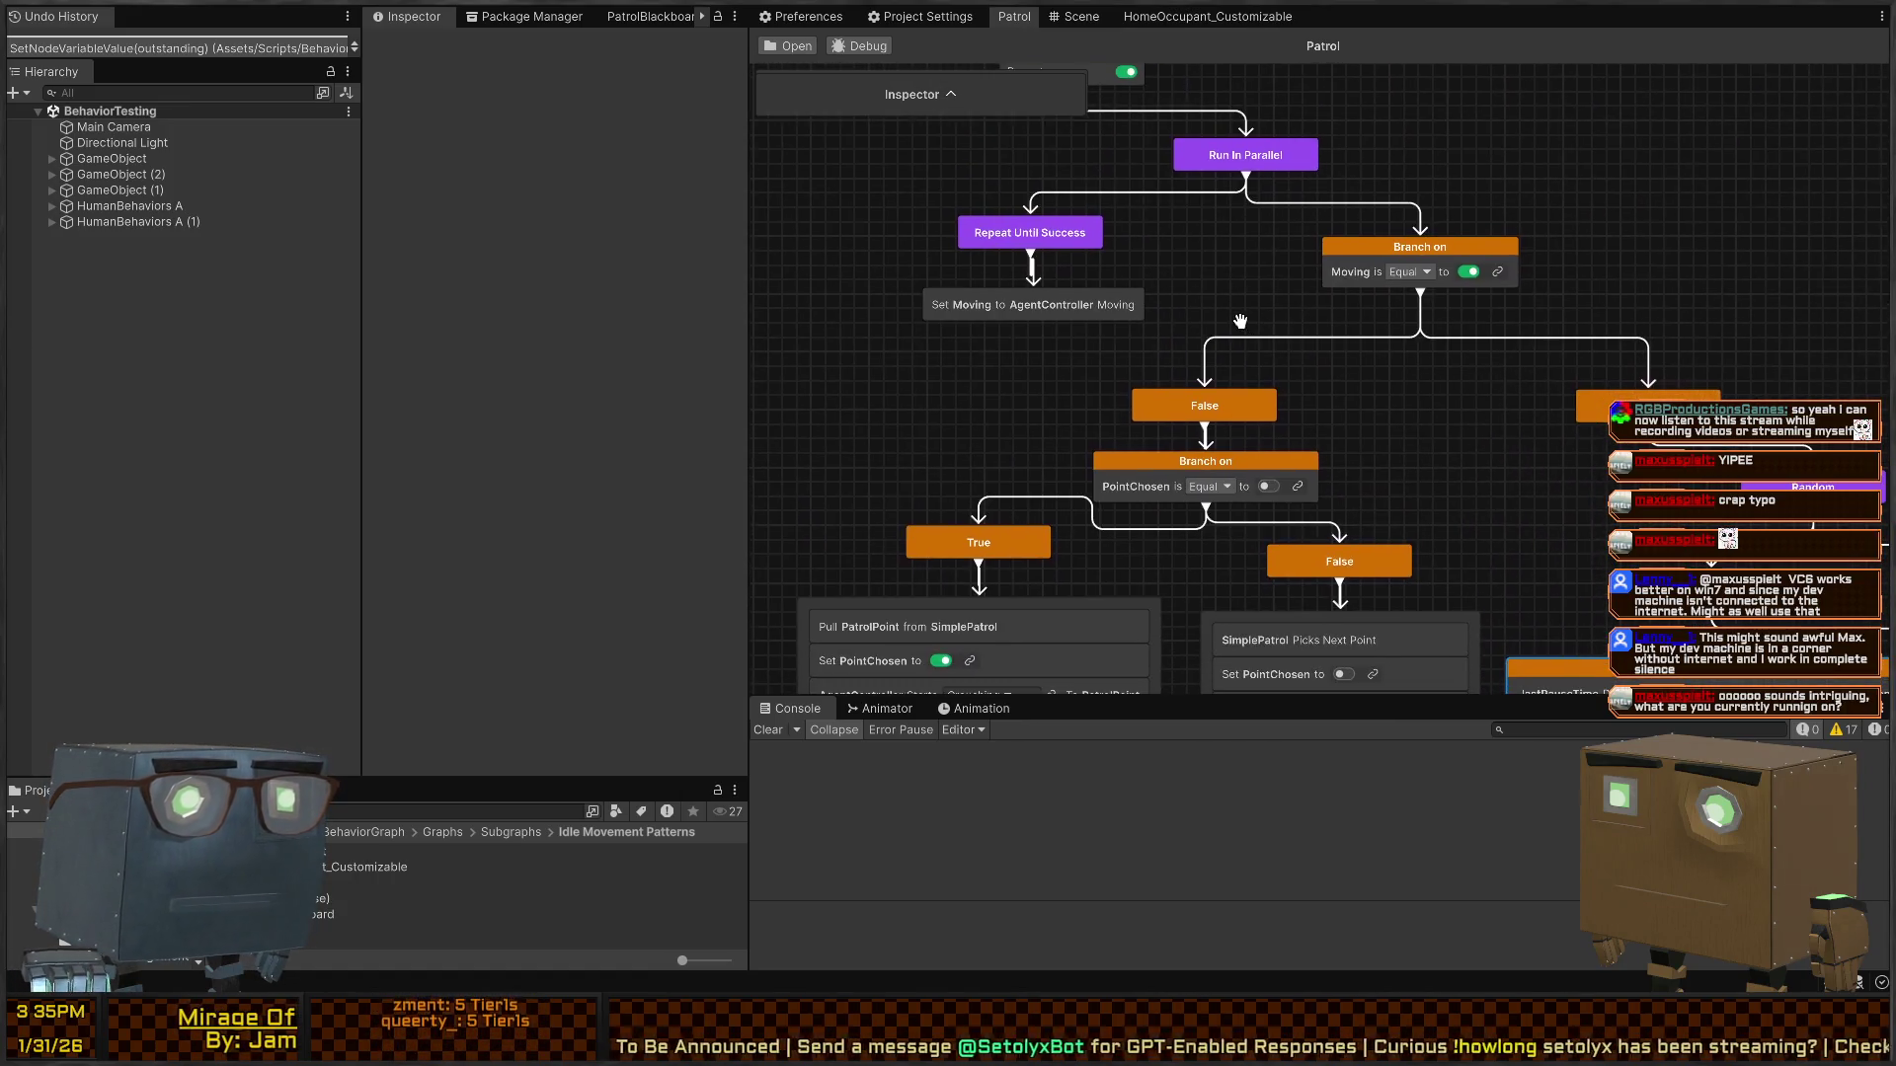
click(1125, 17)
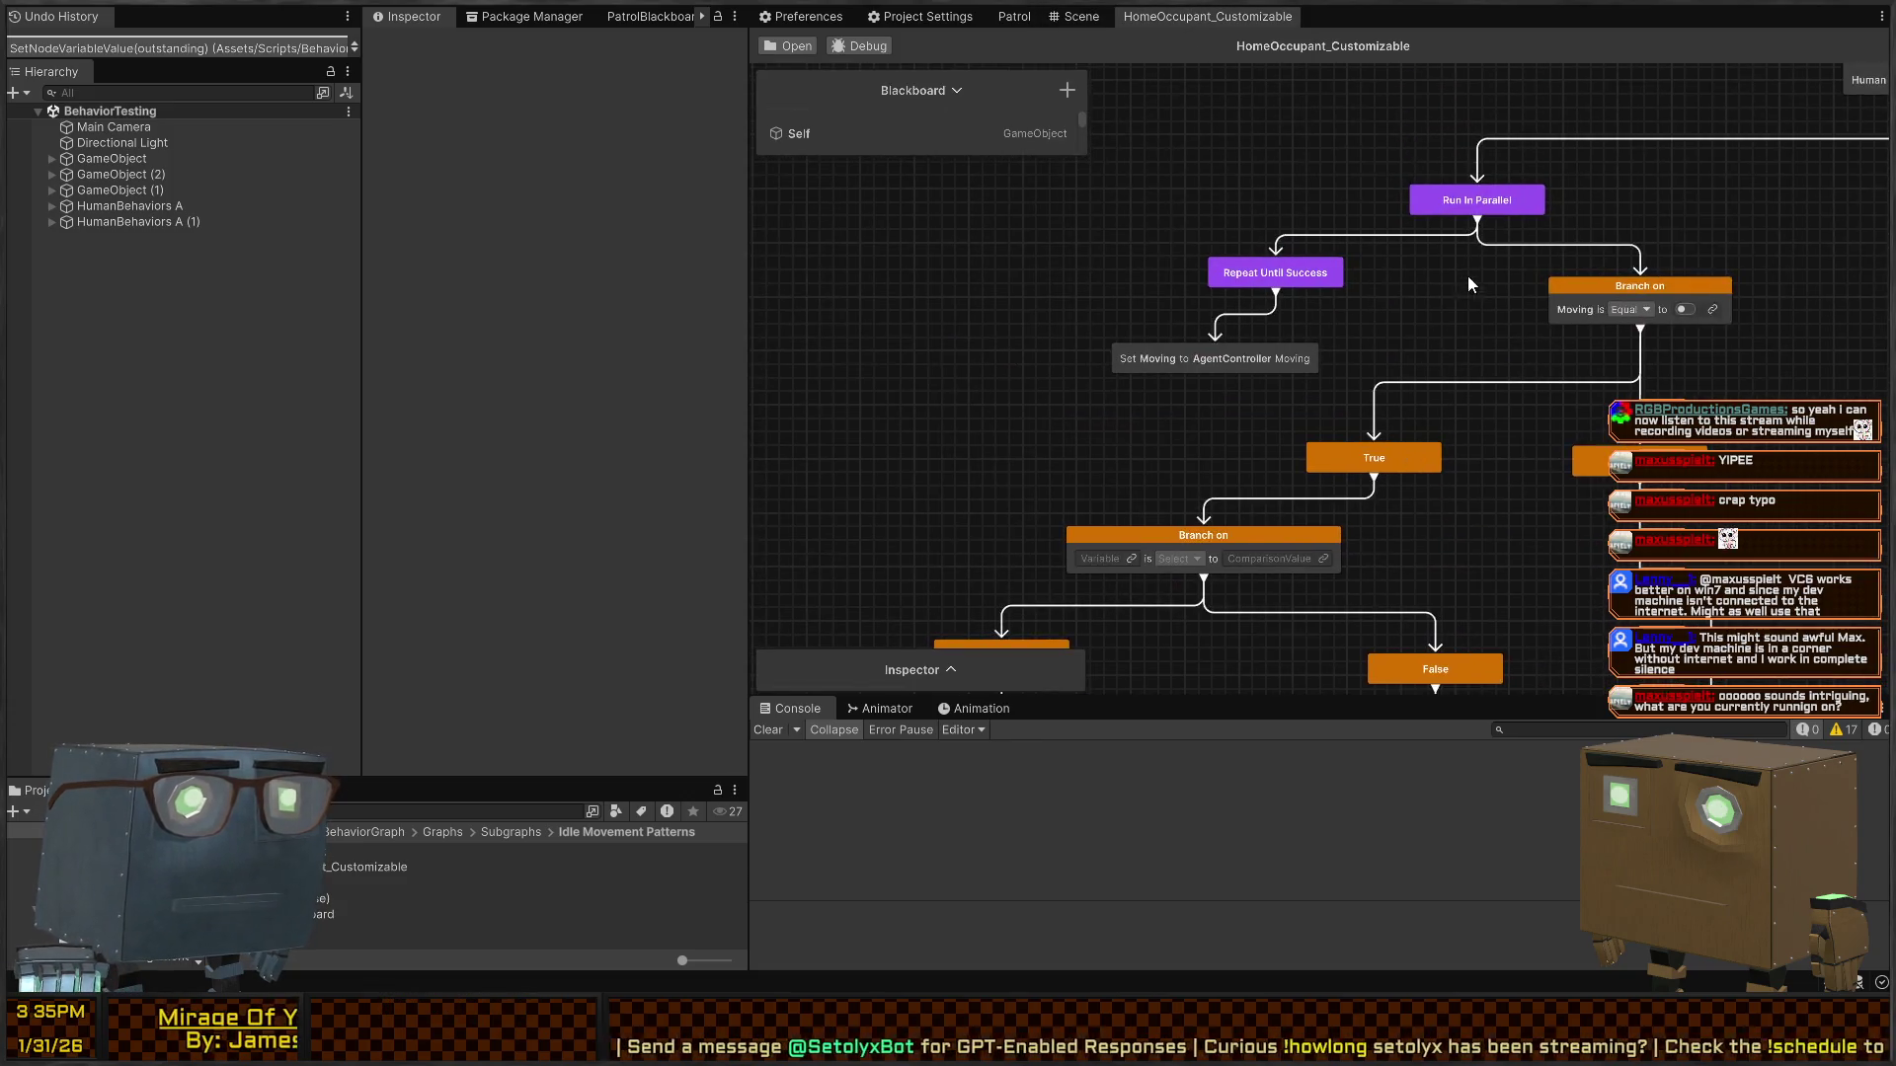
click(1339, 309)
click(999, 19)
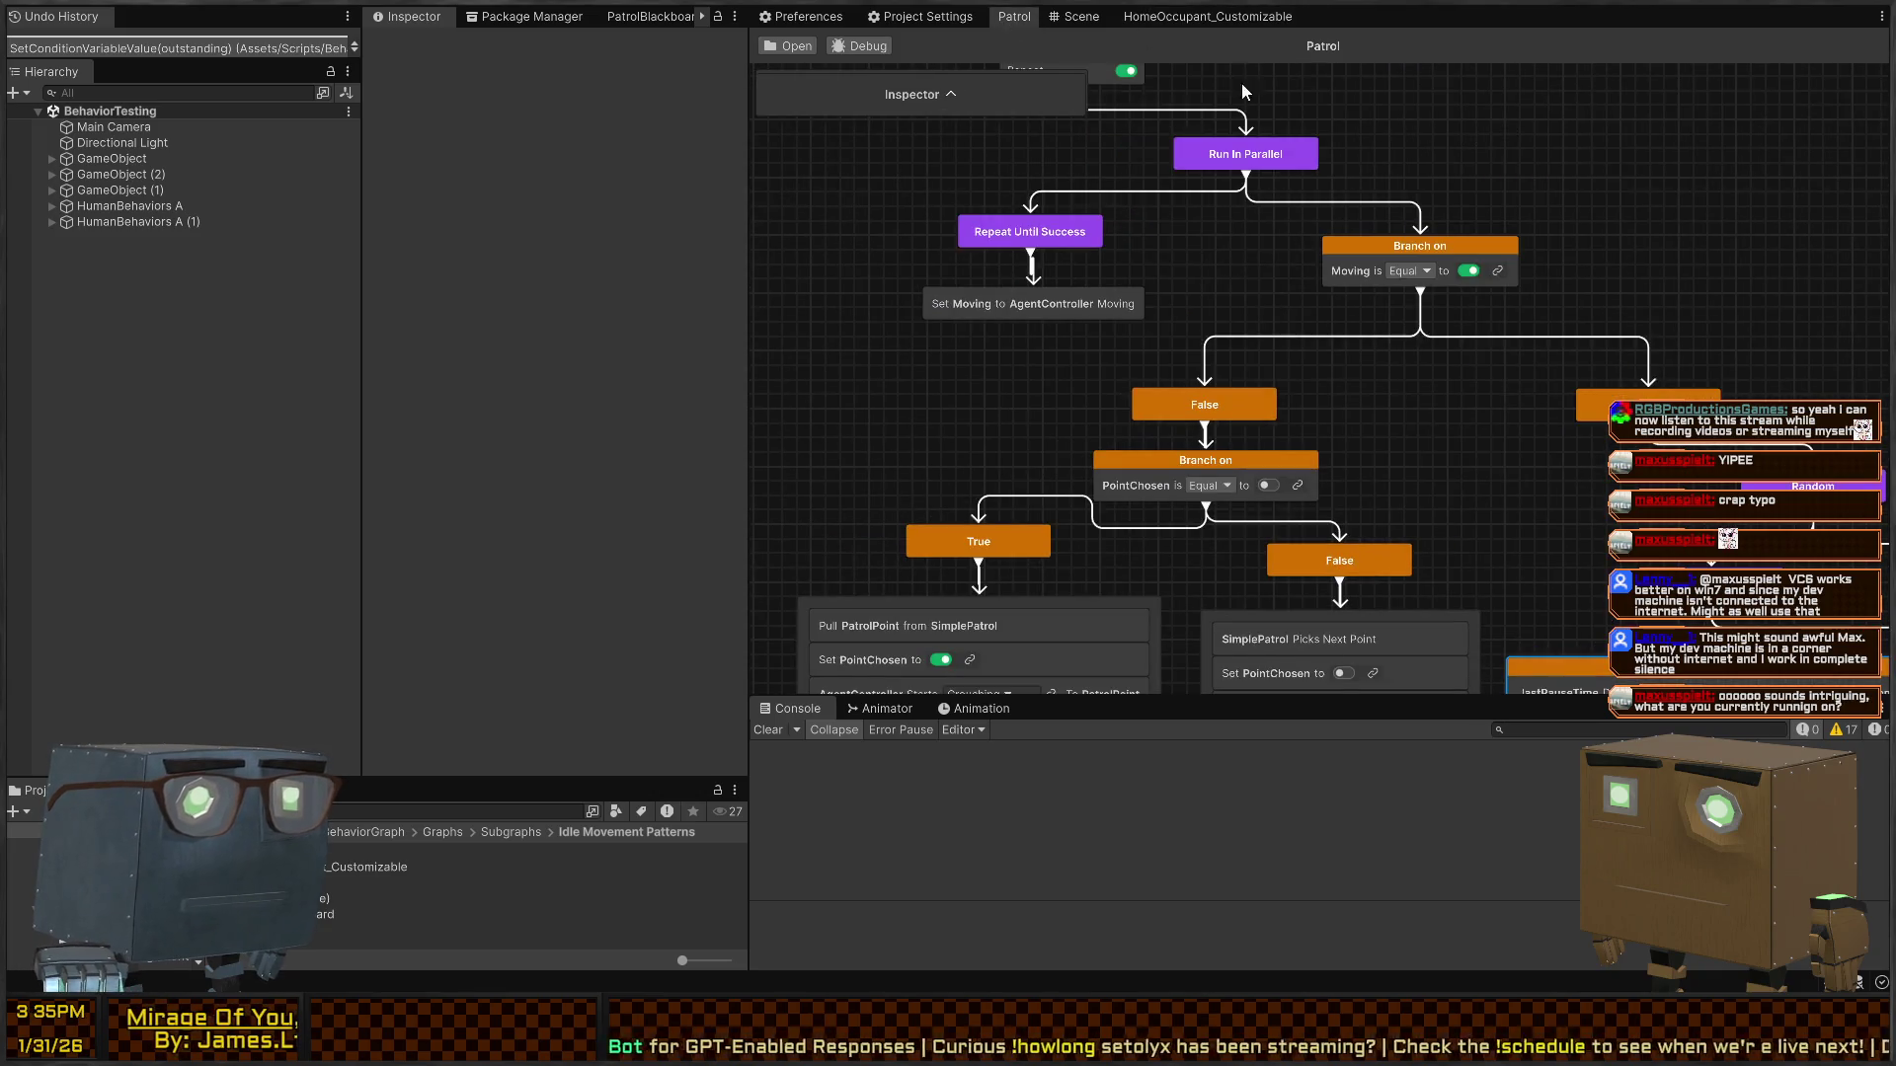
click(1198, 14)
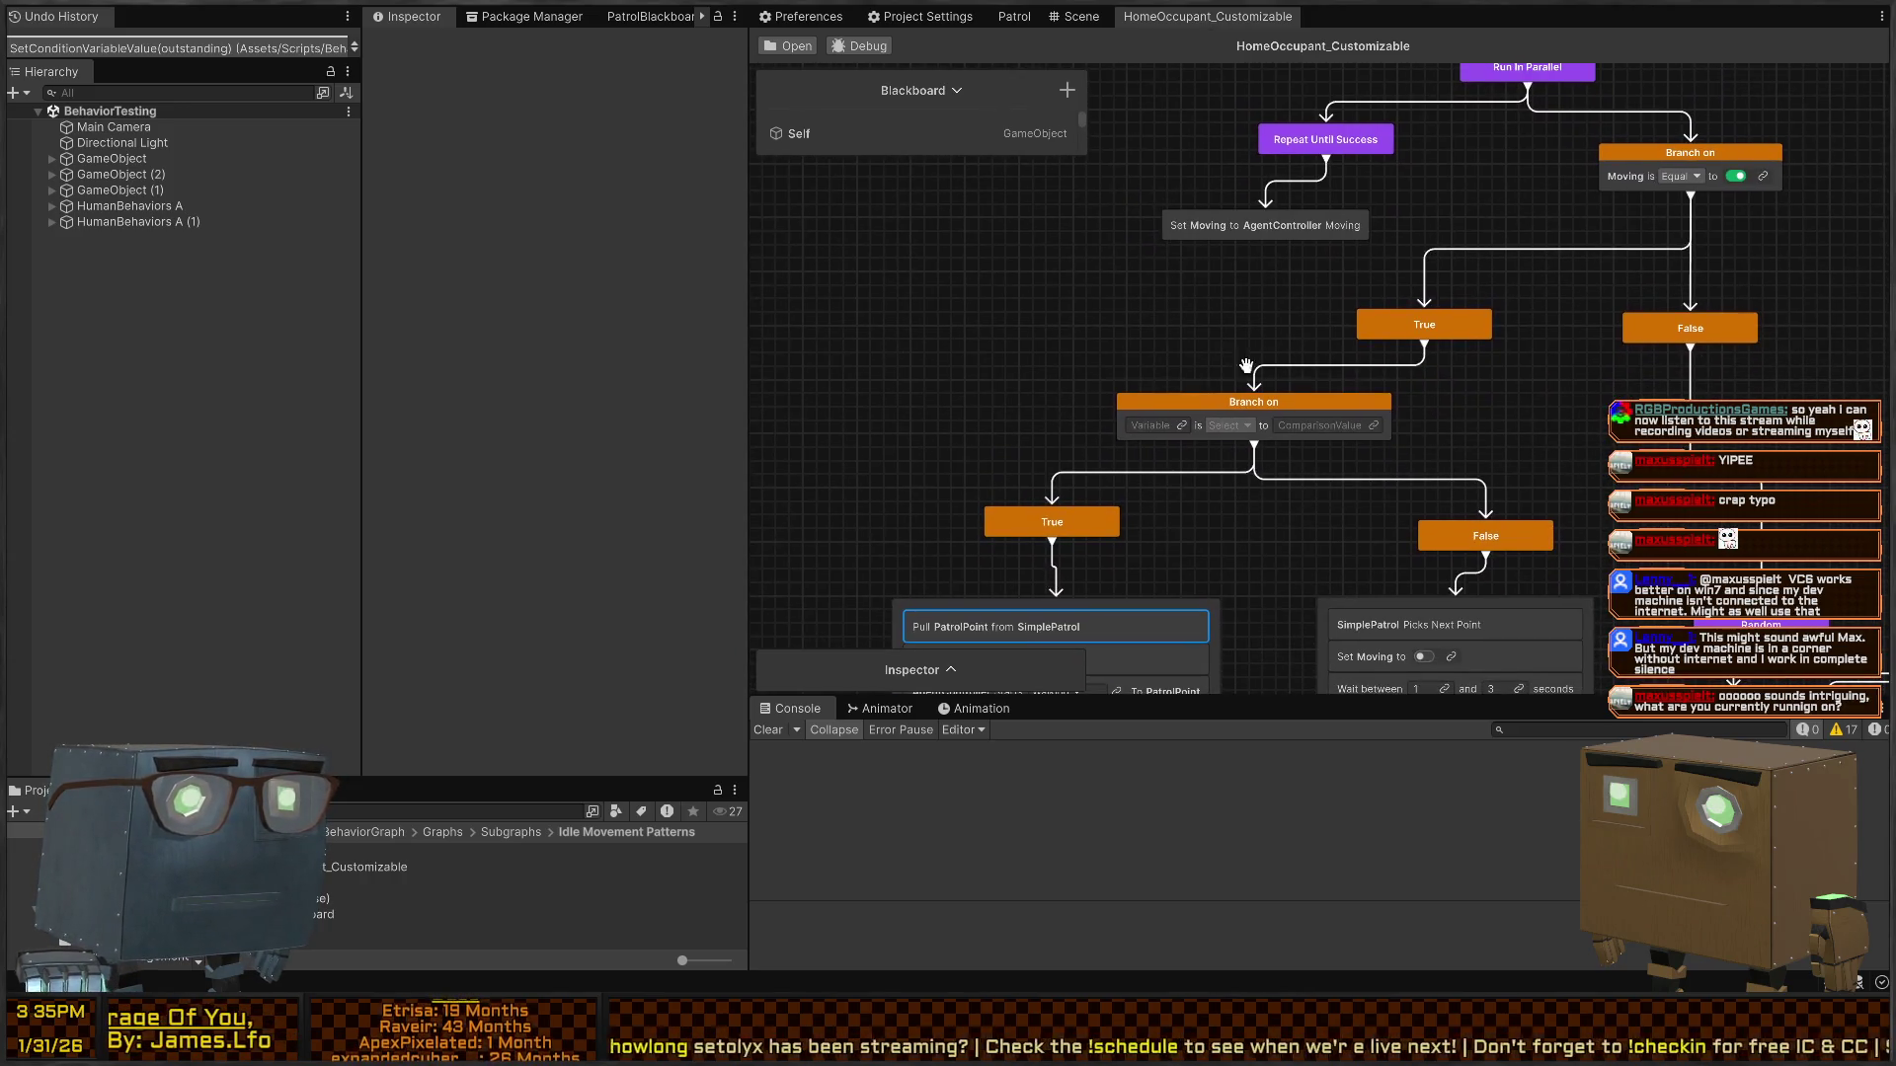
click(1181, 425)
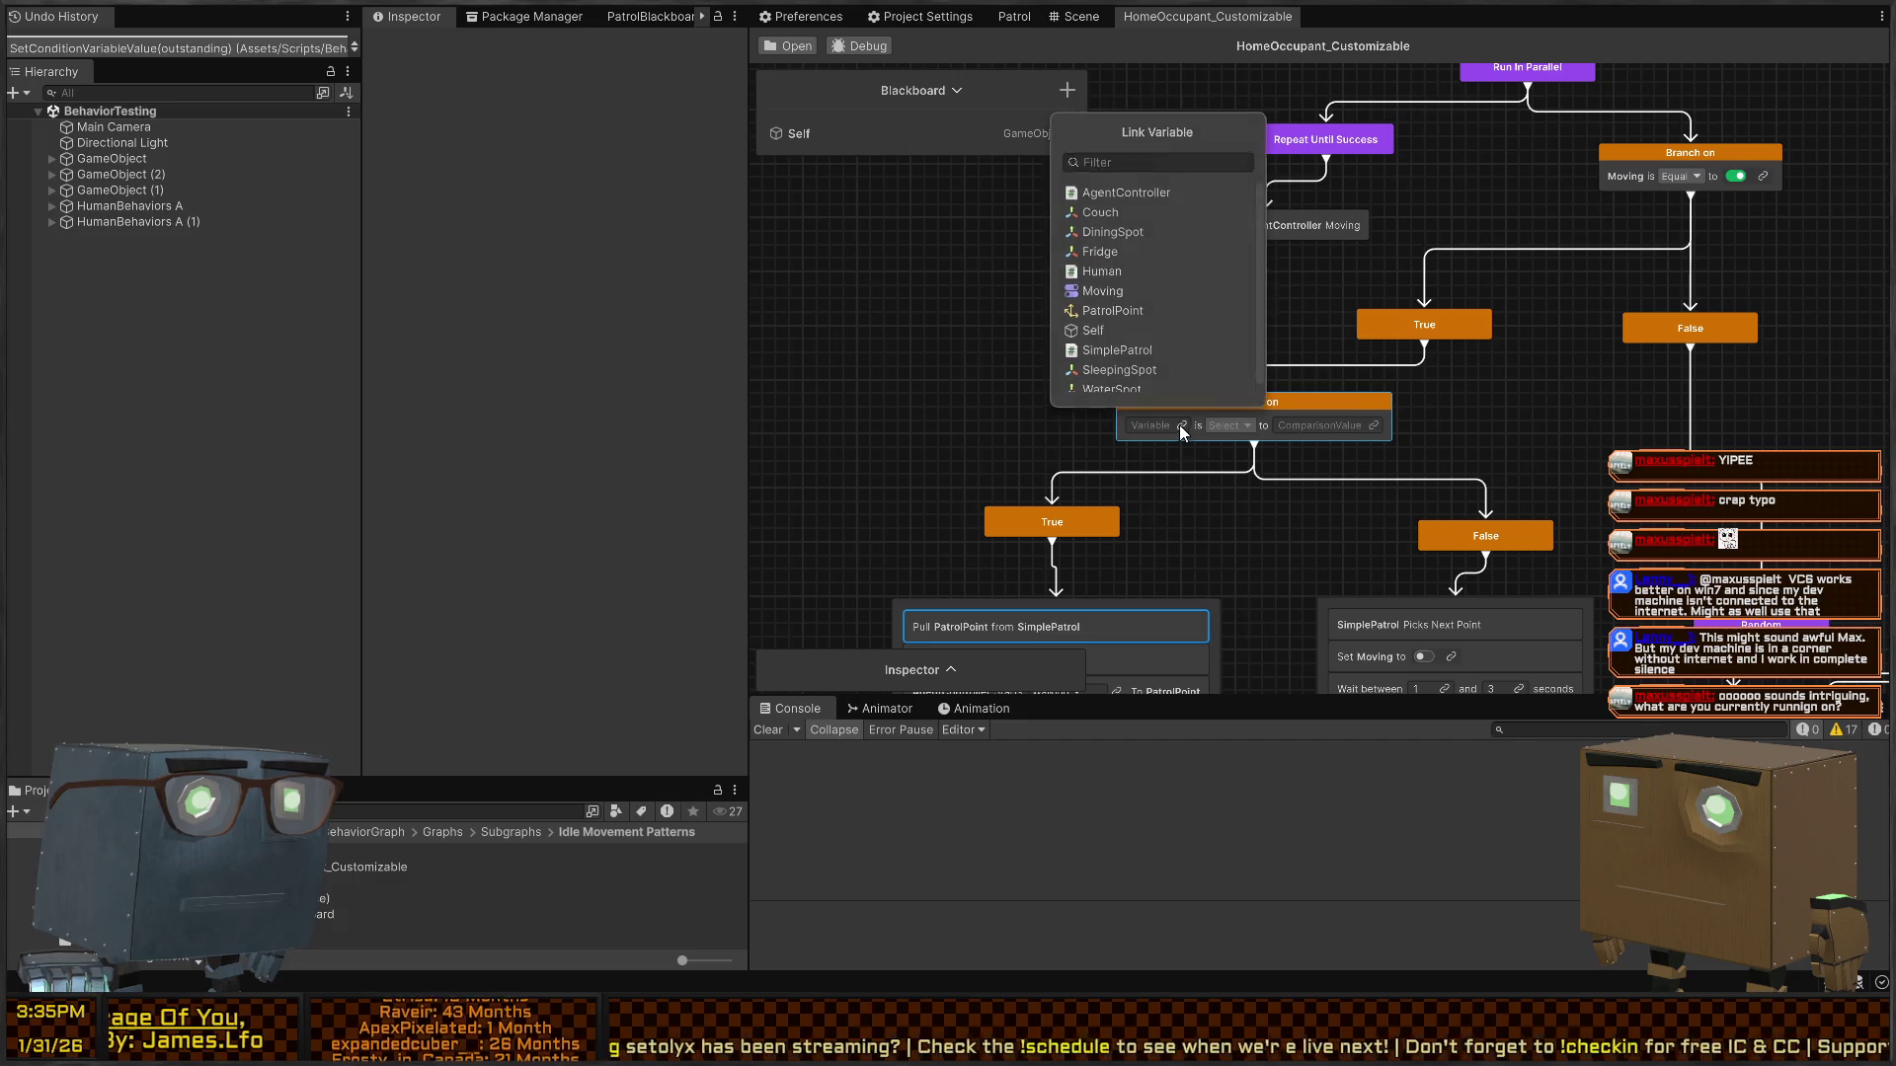
- Link Moving to the lower branch, enlarge the Blackboard, and unexpose PatrolPoint
click(1104, 293)
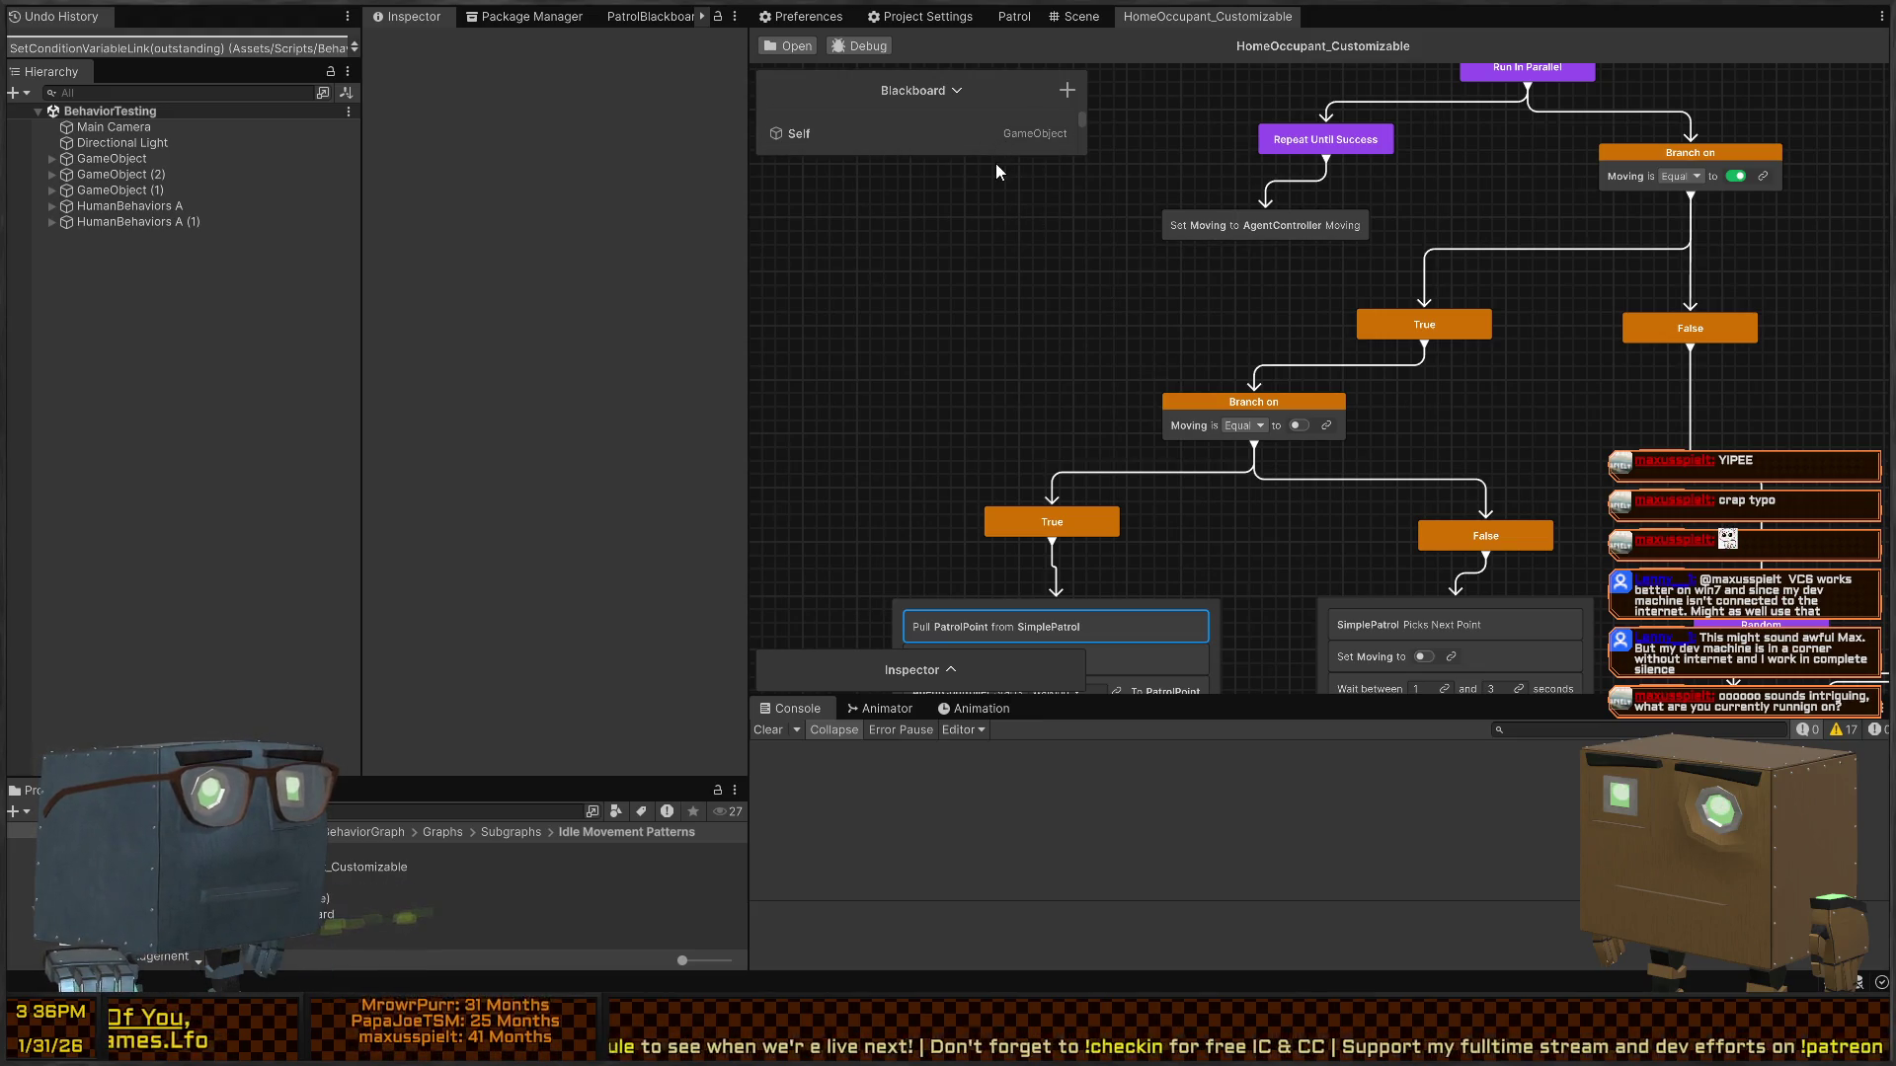
drag(996, 156, 894, 515)
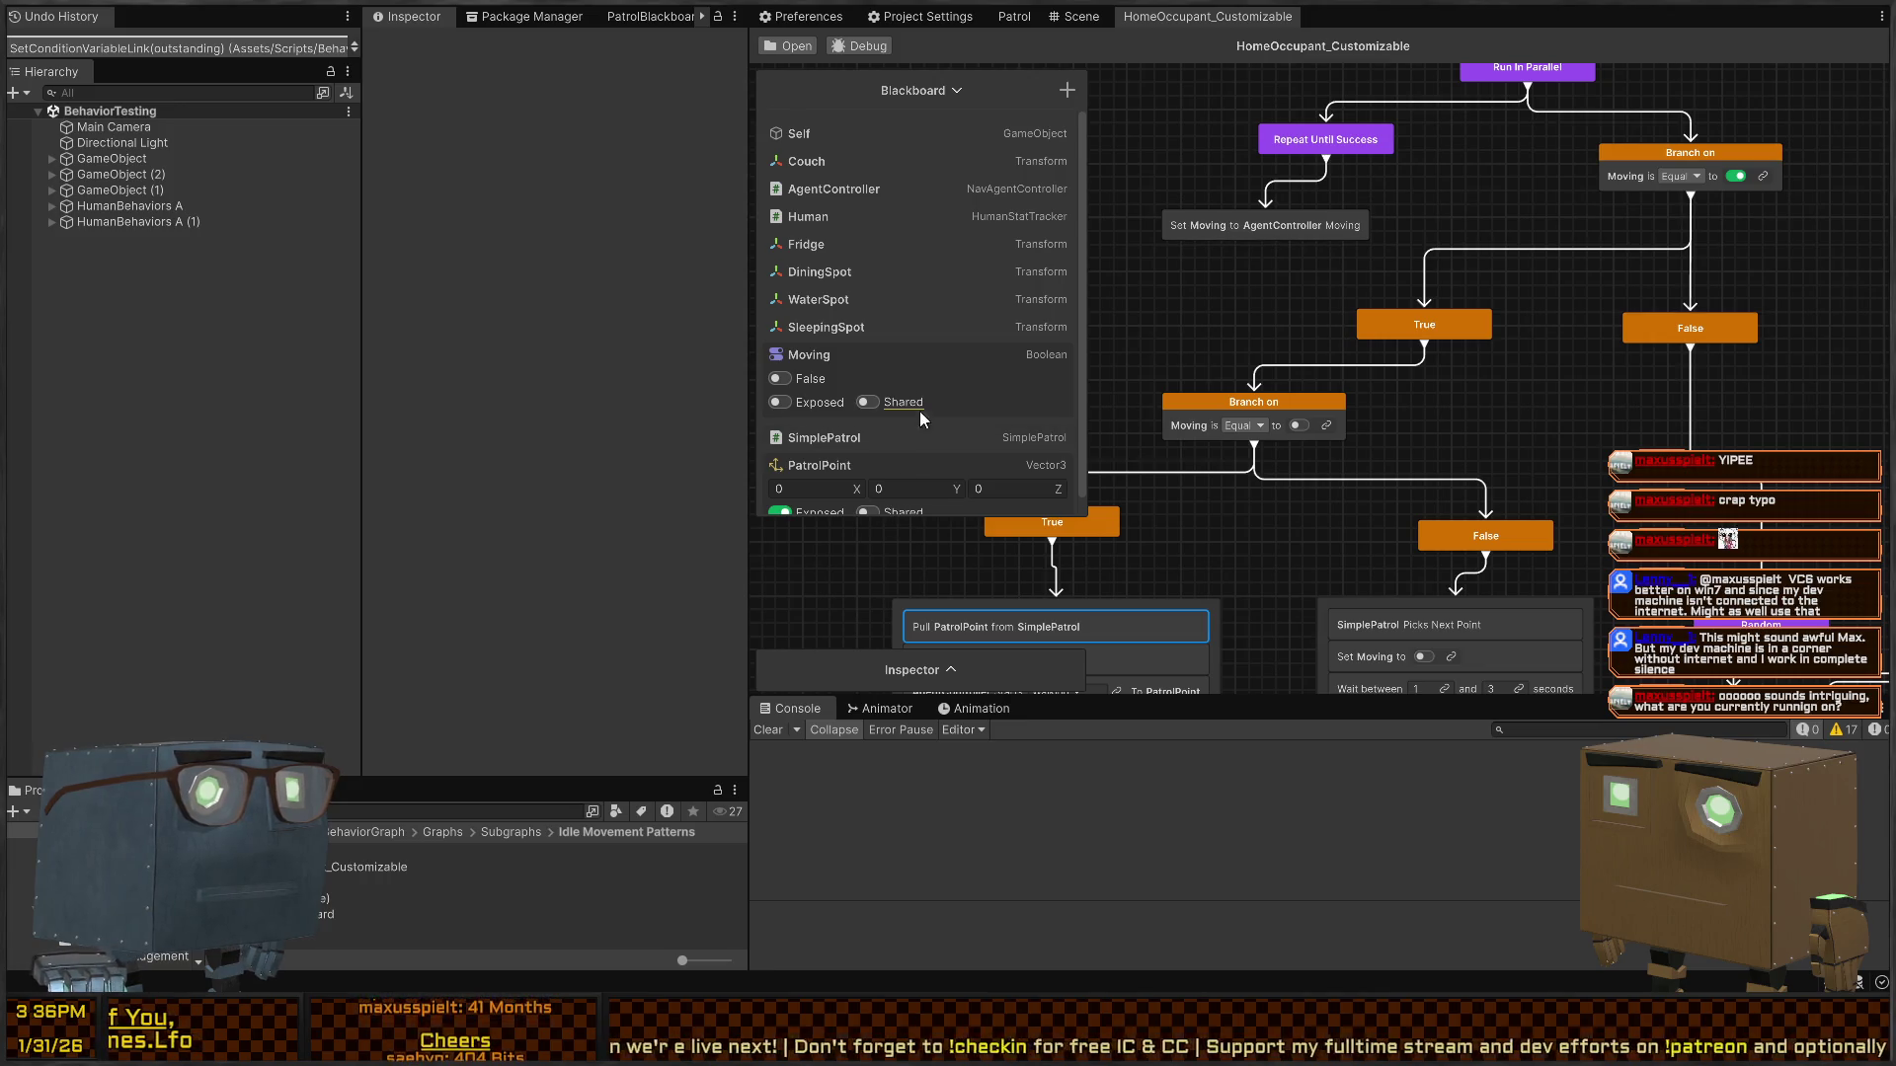
scroll(901, 408, down, 1)
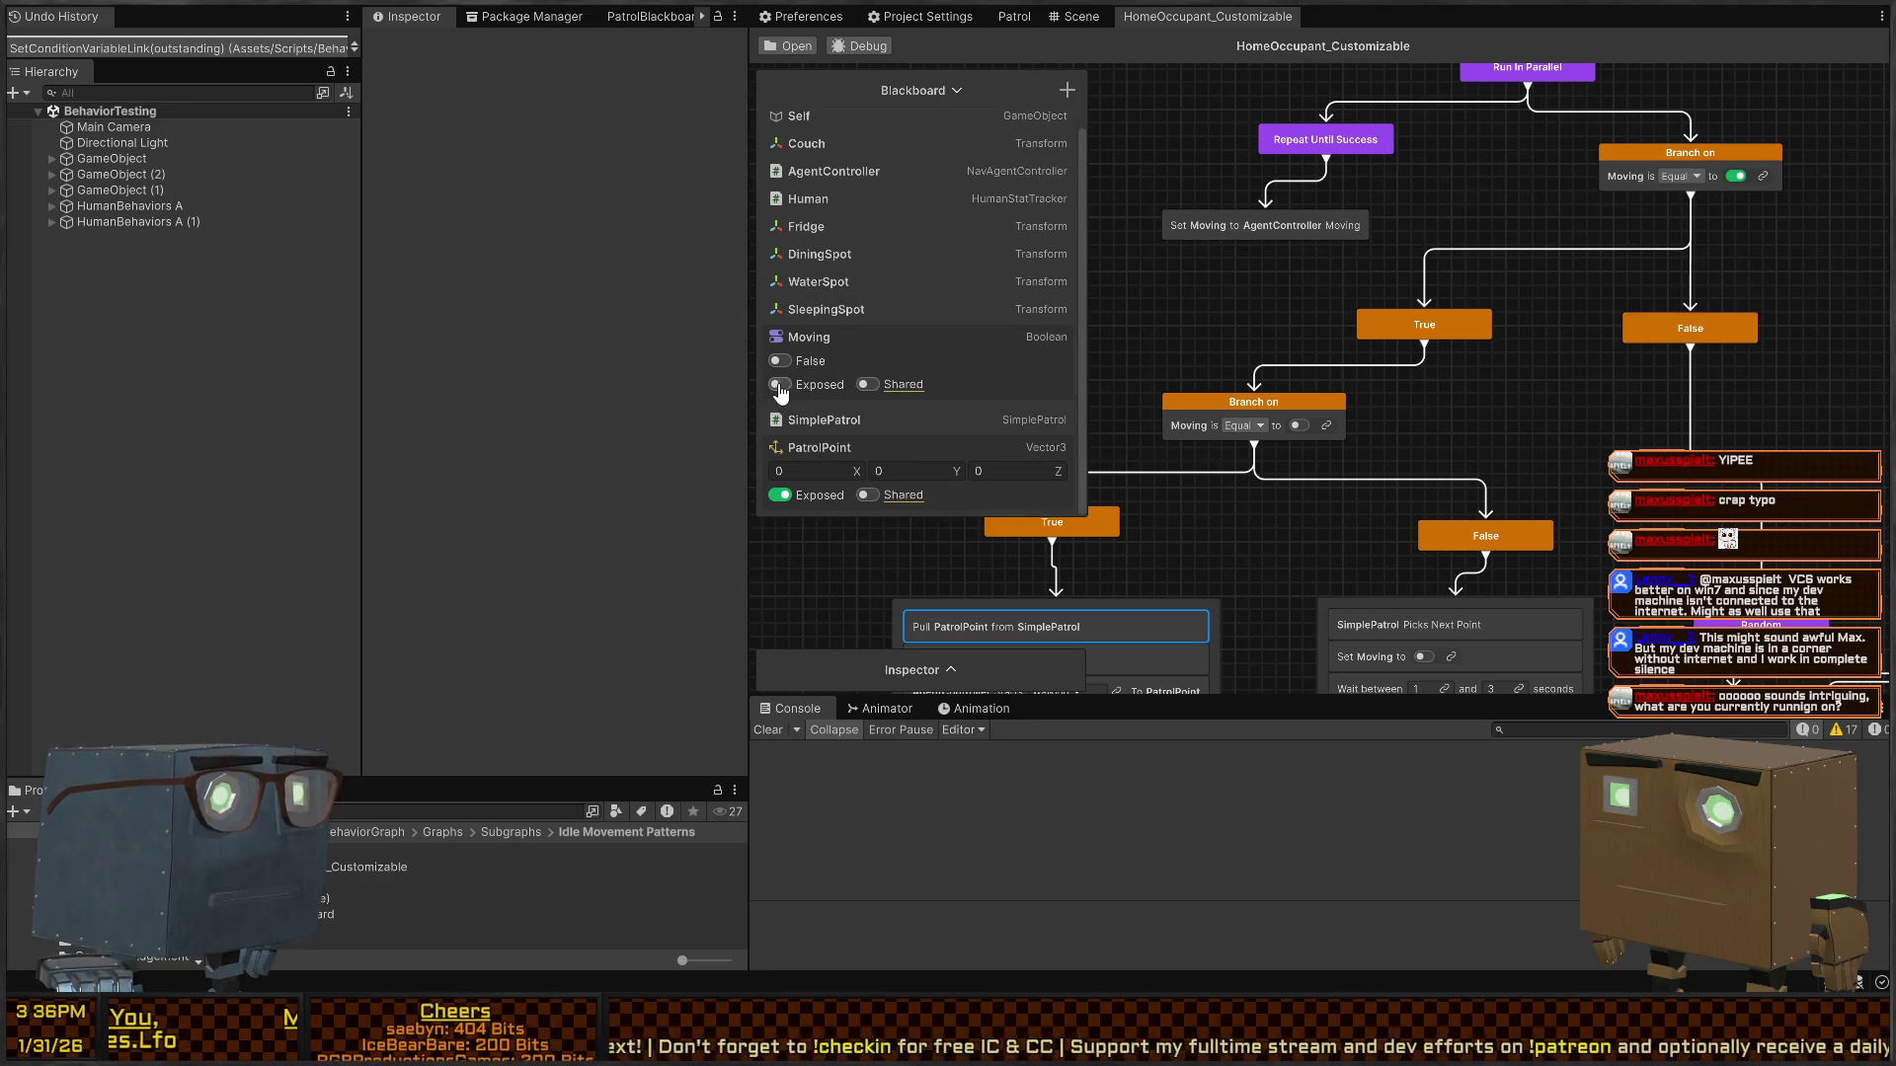
click(780, 495)
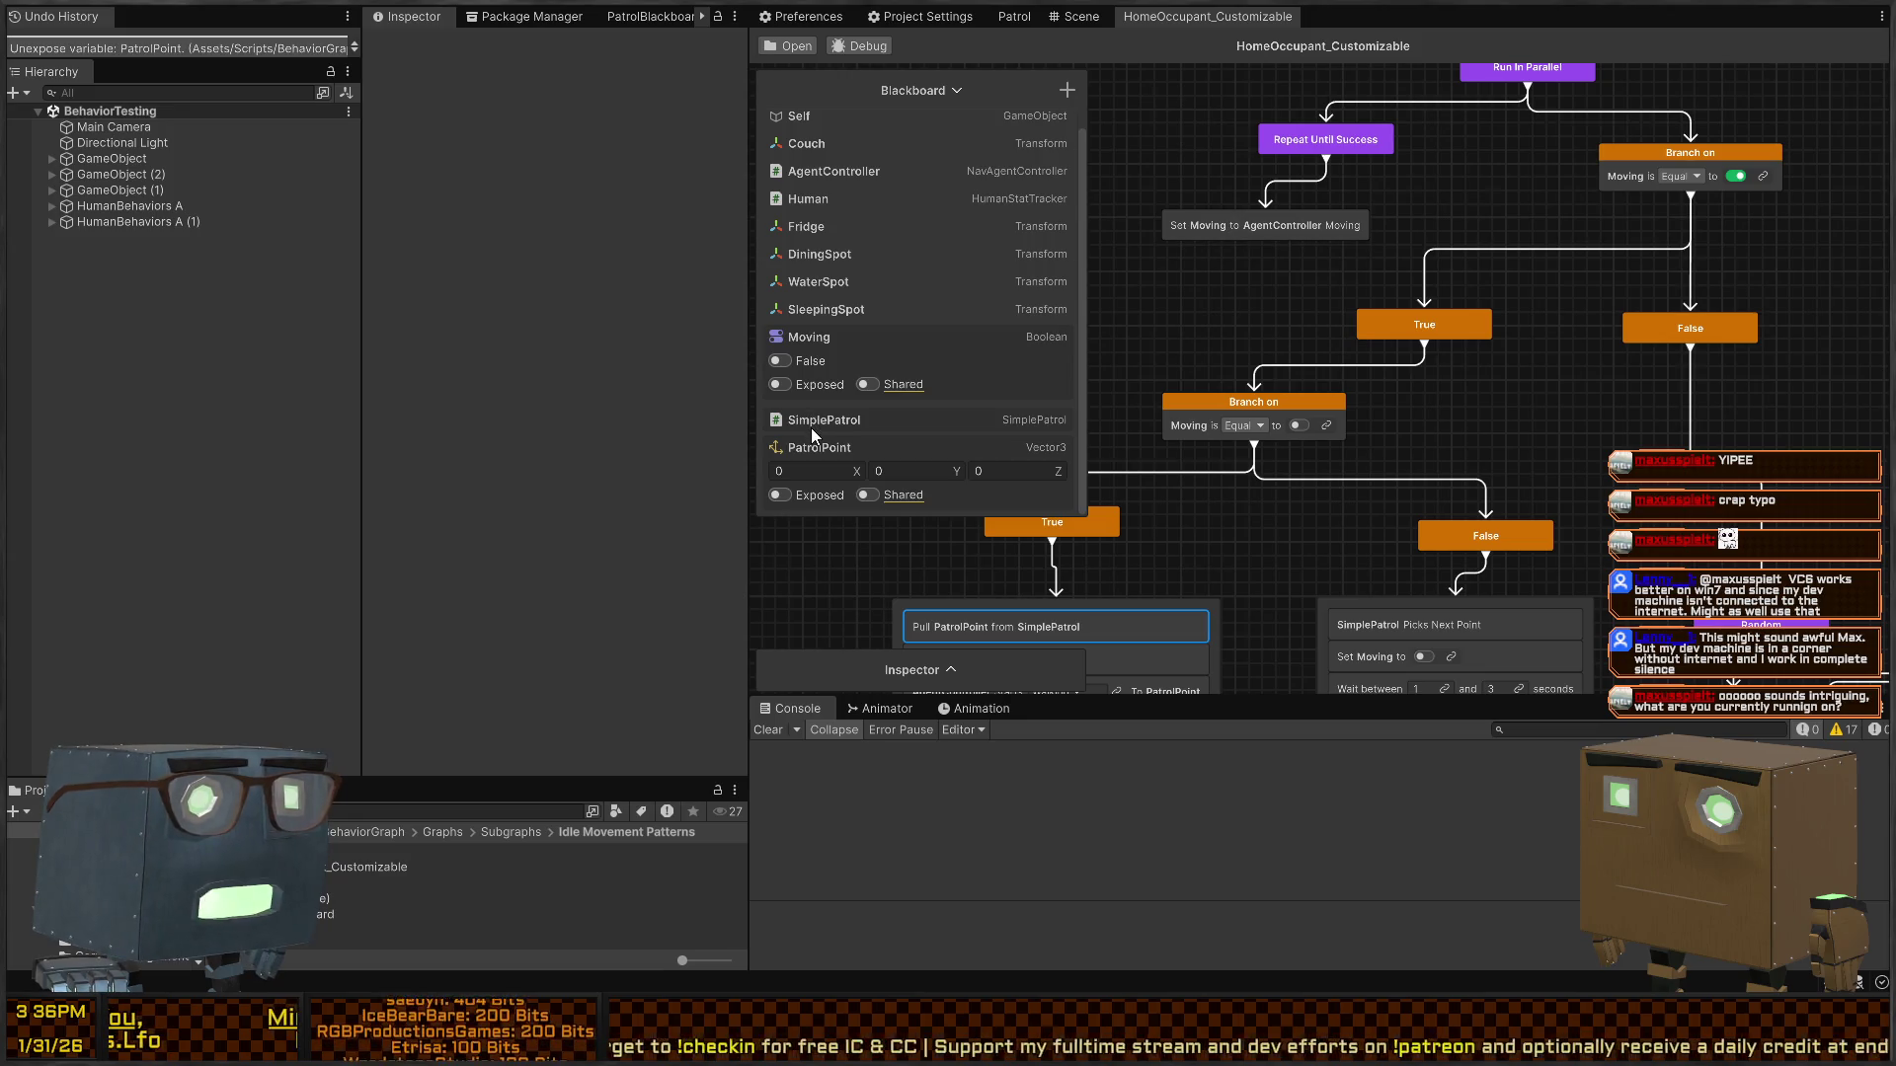
- Unlink Moving from the lower Branch on condition, leaving it empty
mouse_move(1320, 514)
mouse_down()
mouse_move(1497, 417)
mouse_move(1538, 348)
mouse_move(1508, 385)
mouse_move(1482, 500)
mouse_move(1422, 534)
mouse_up()
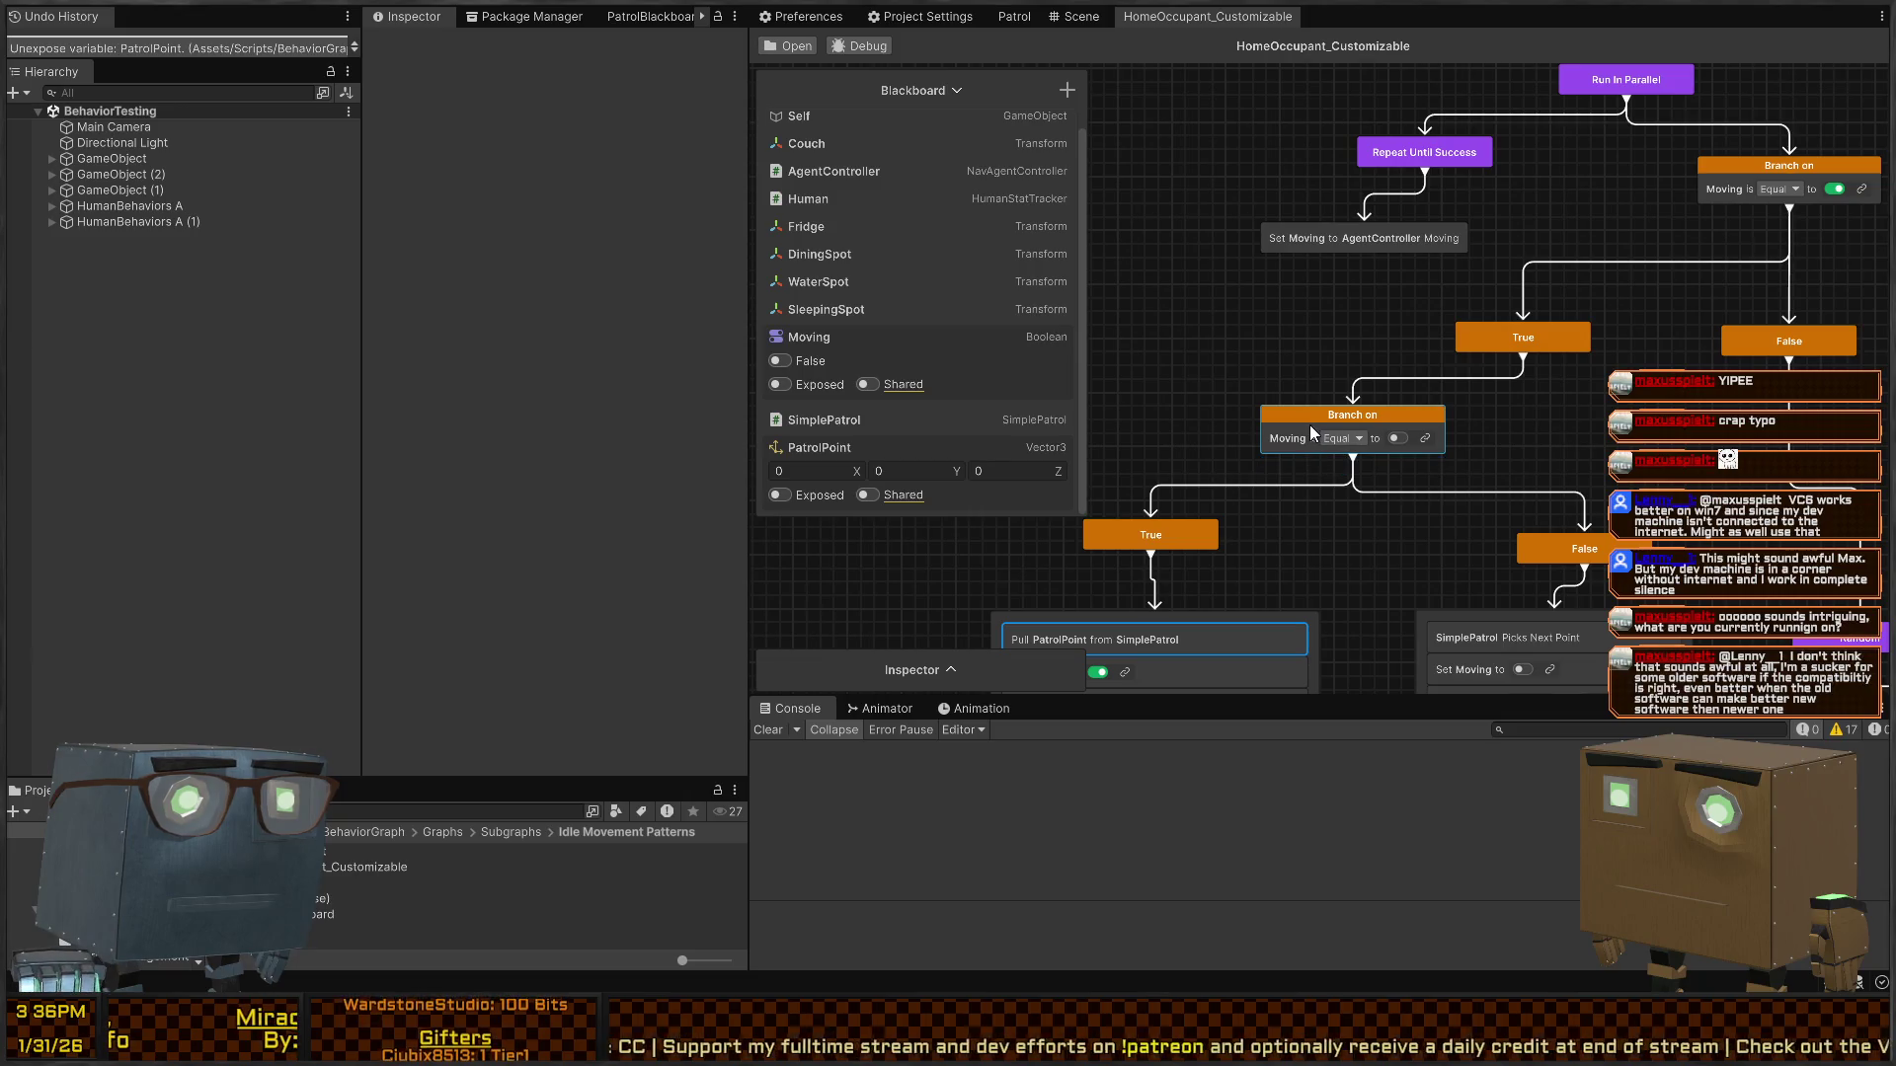
click(1315, 438)
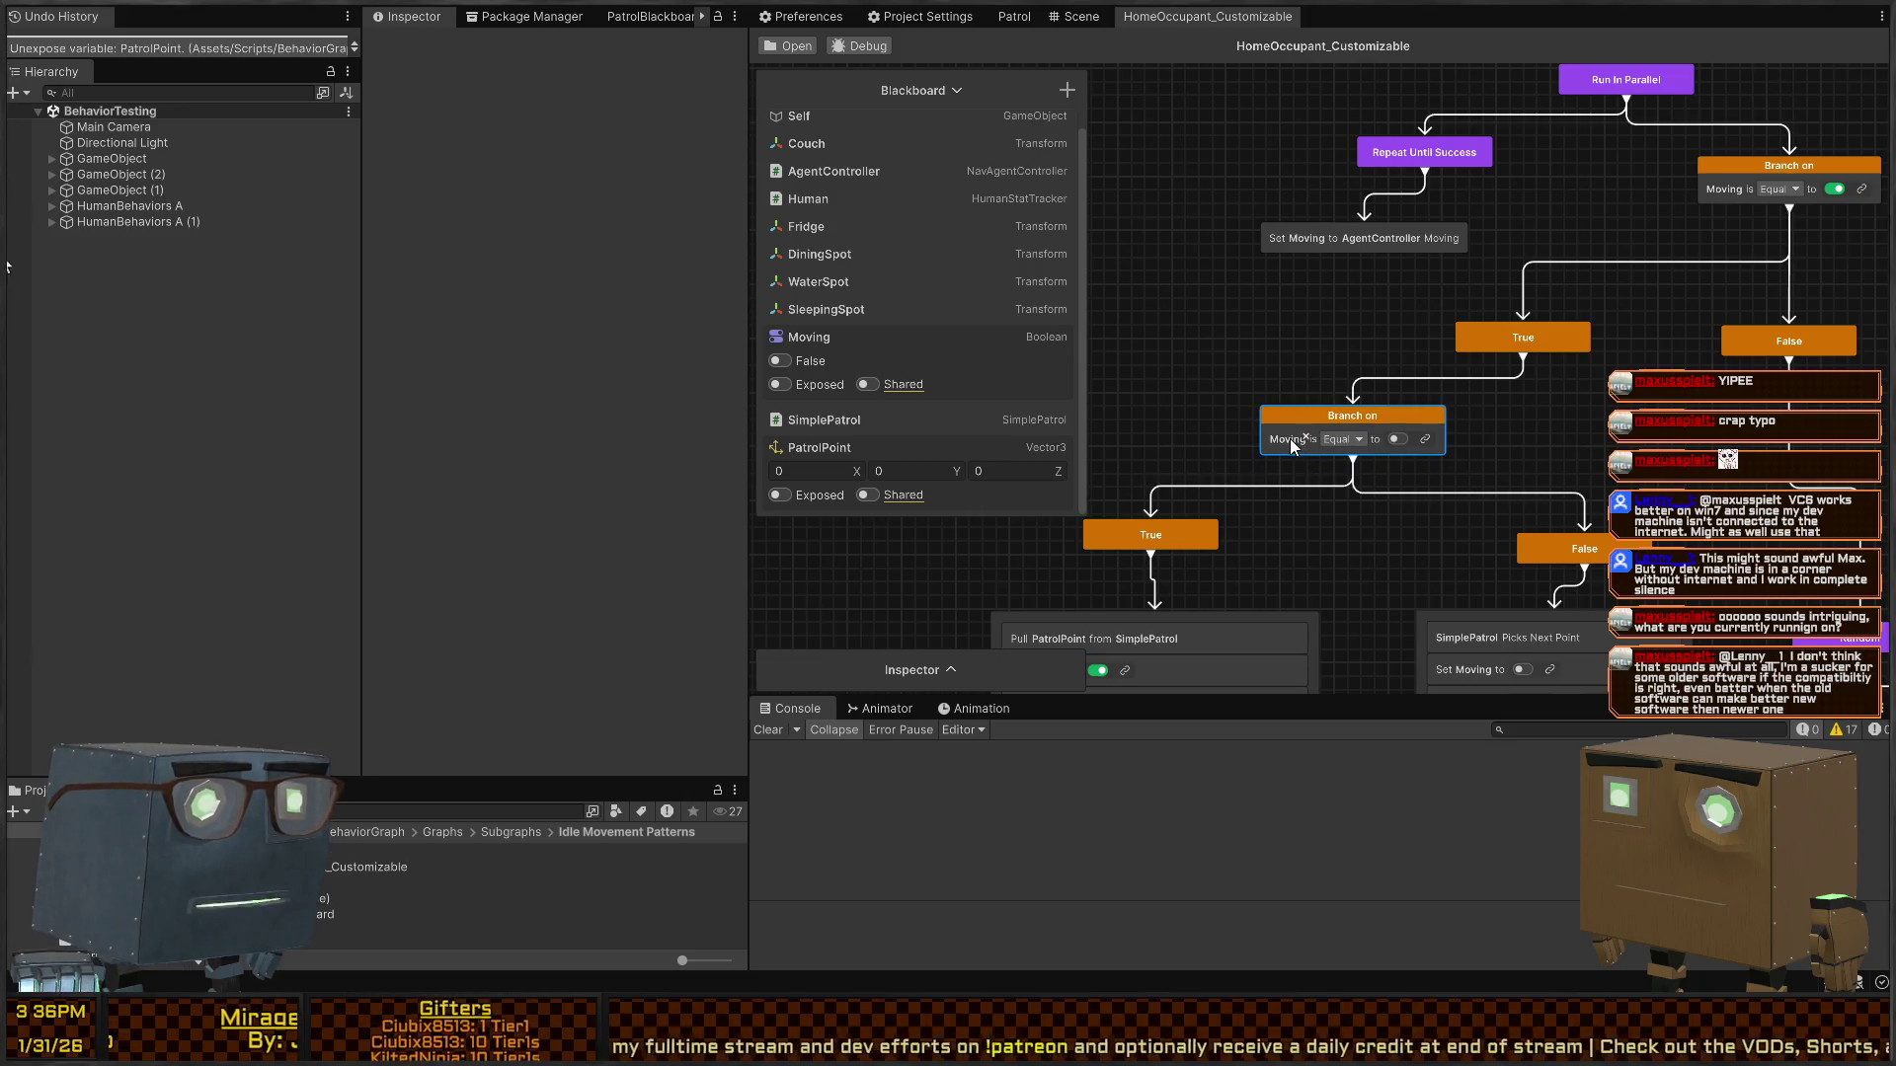
drag(1307, 441, 844, 423)
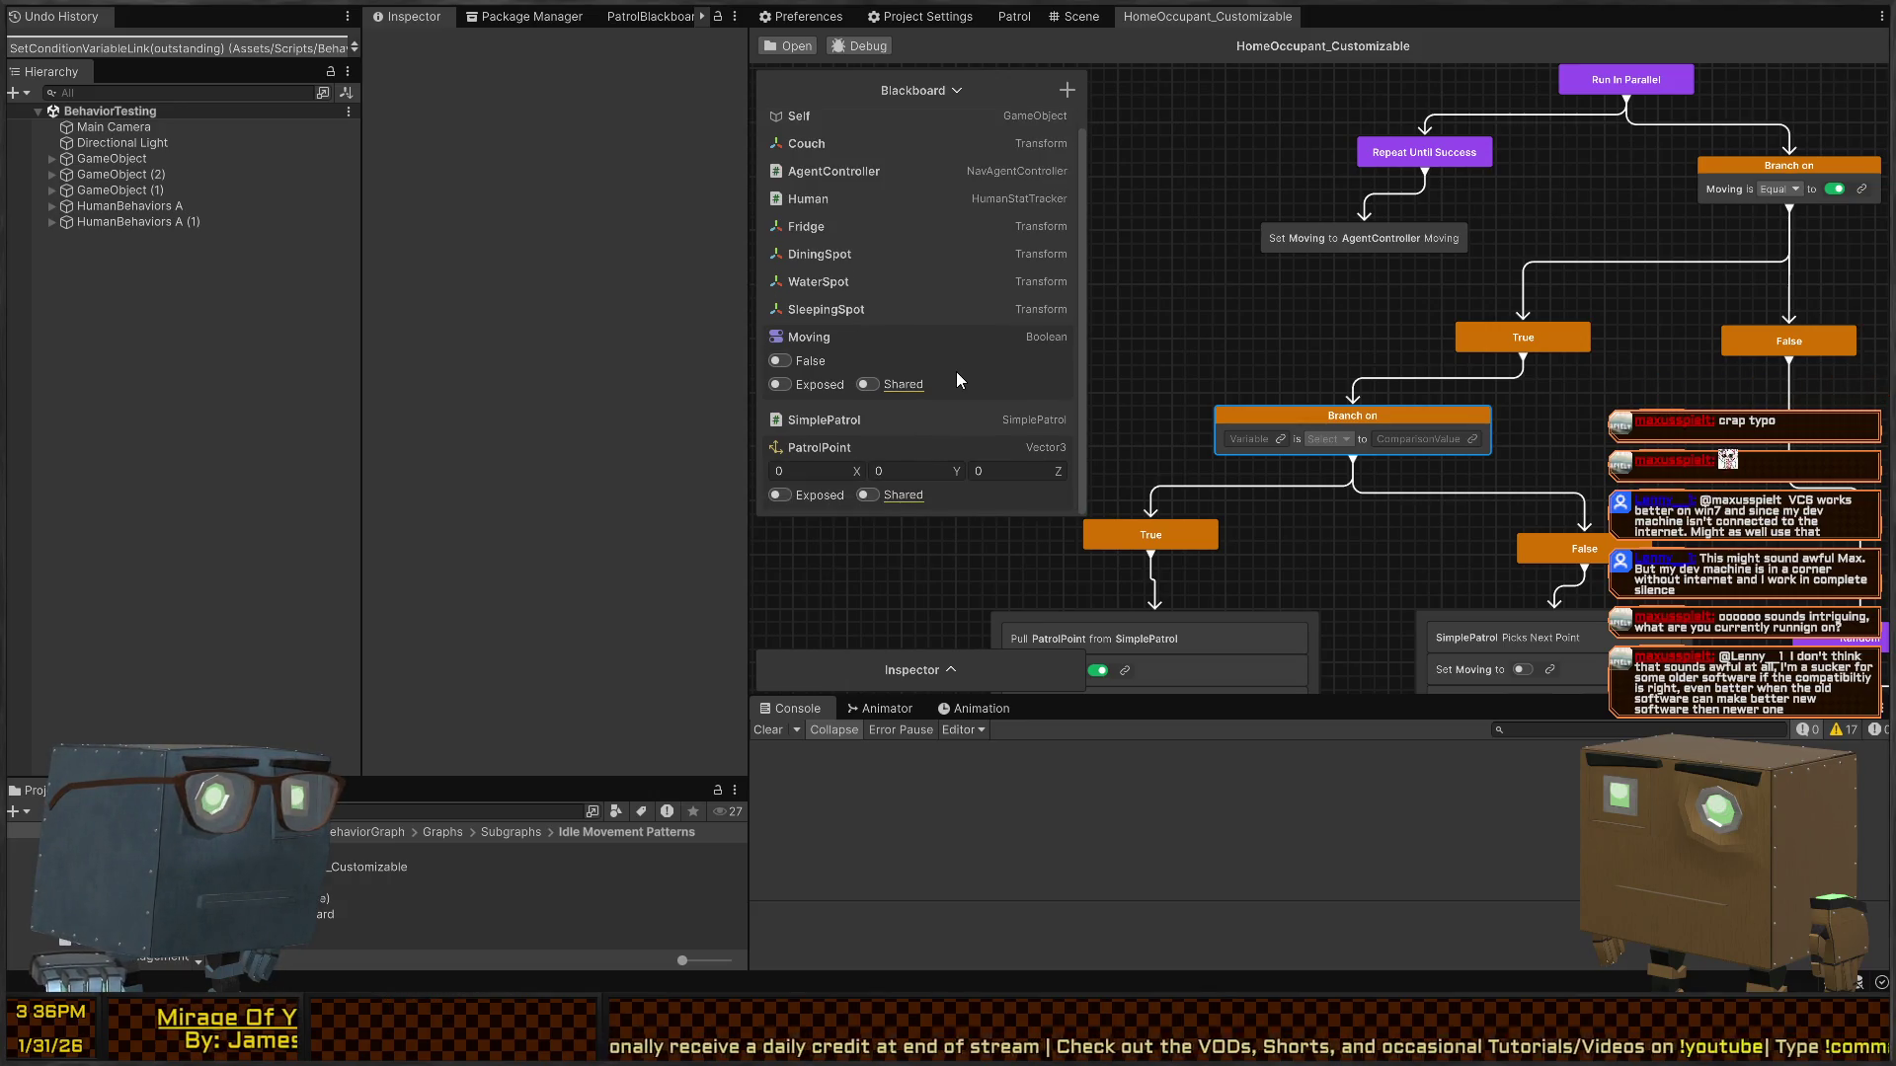
- Add a Boolean variable named PointChosen via a 'bool' search, then enlarge the Blackboard
click(1015, 17)
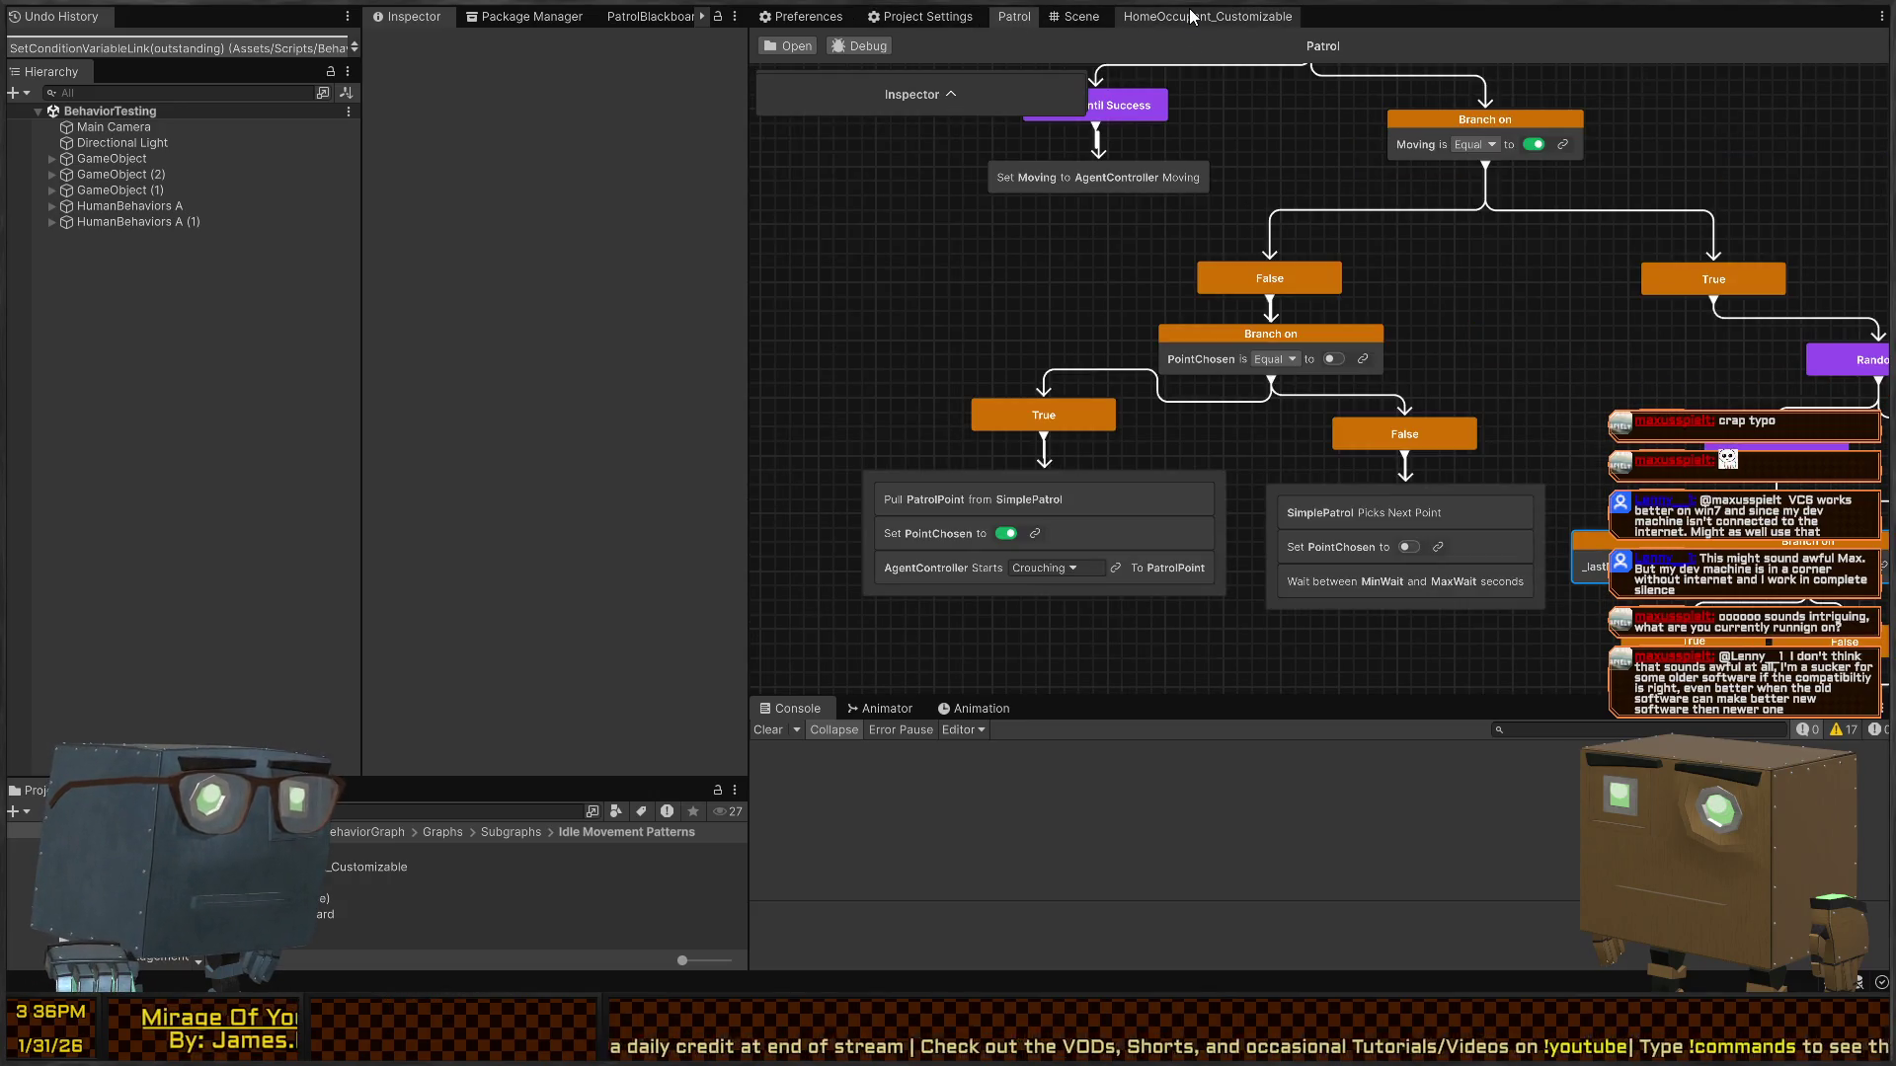
click(1192, 17)
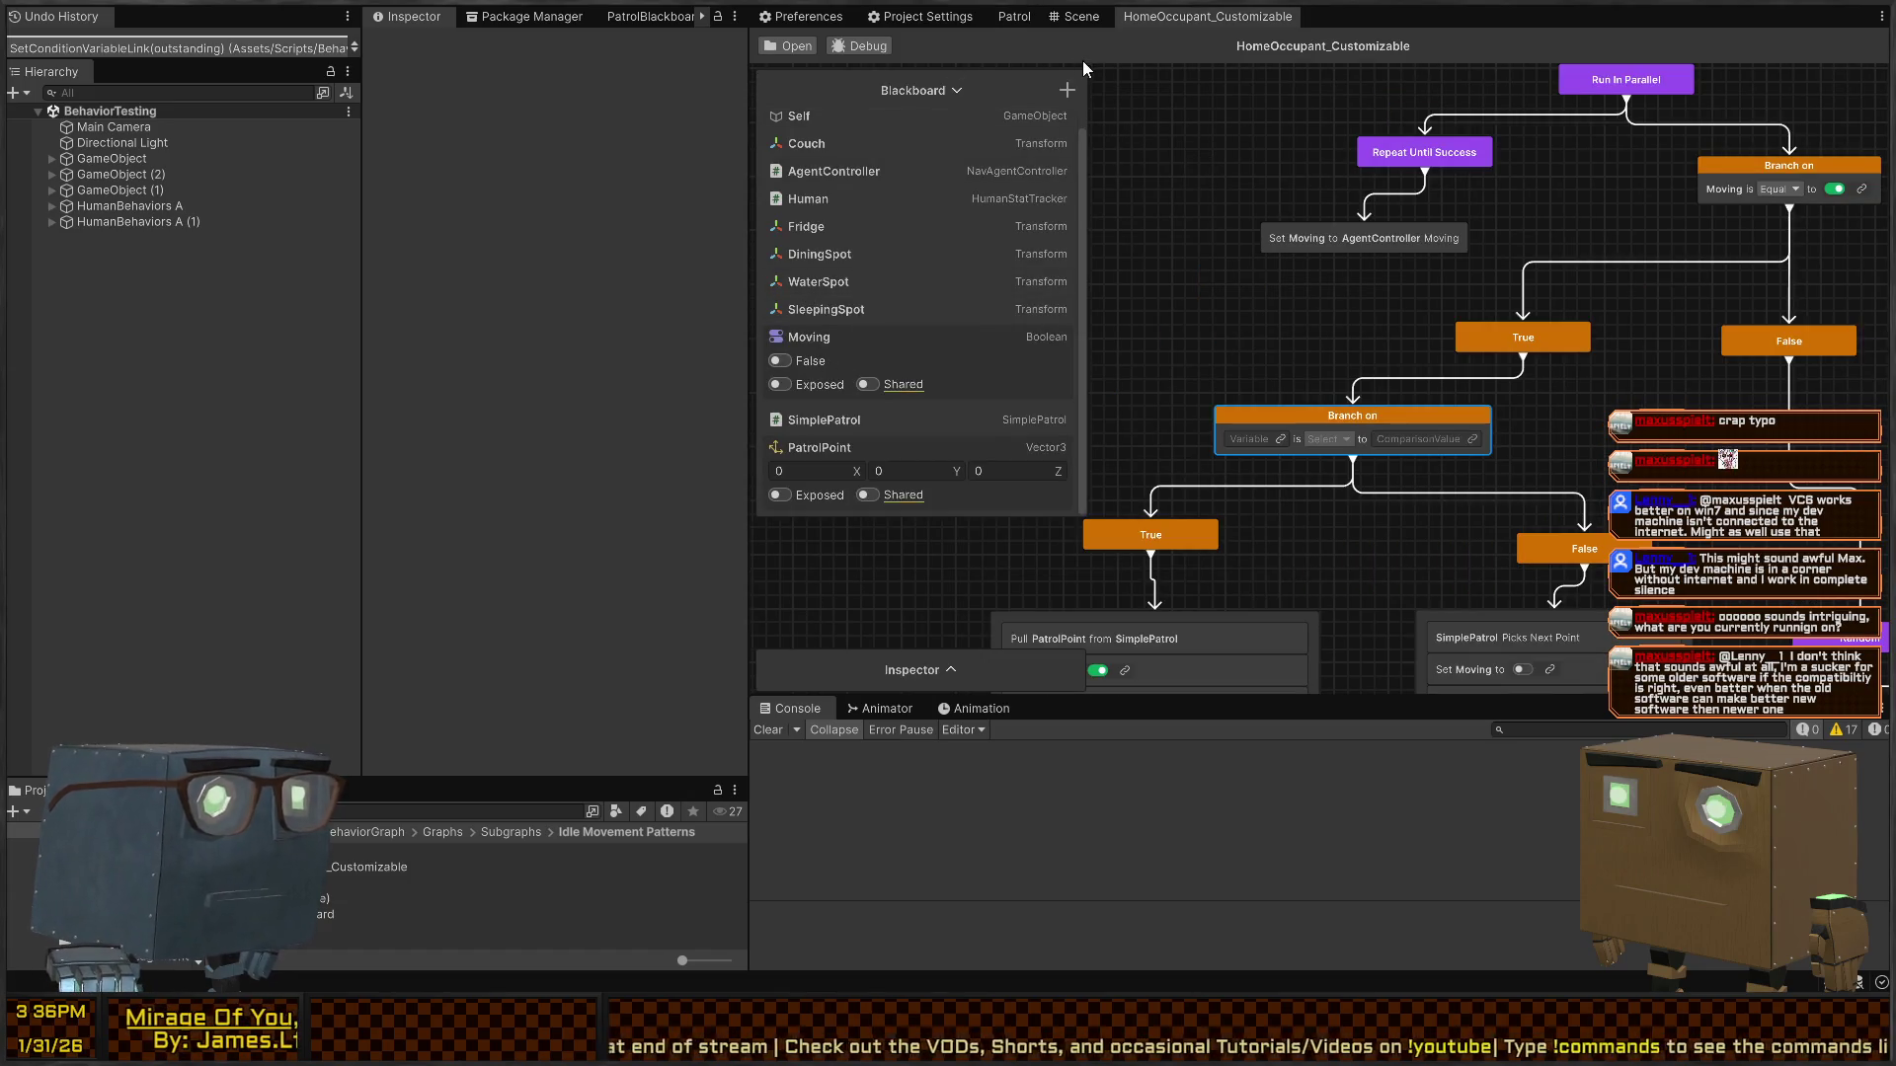
click(1067, 98)
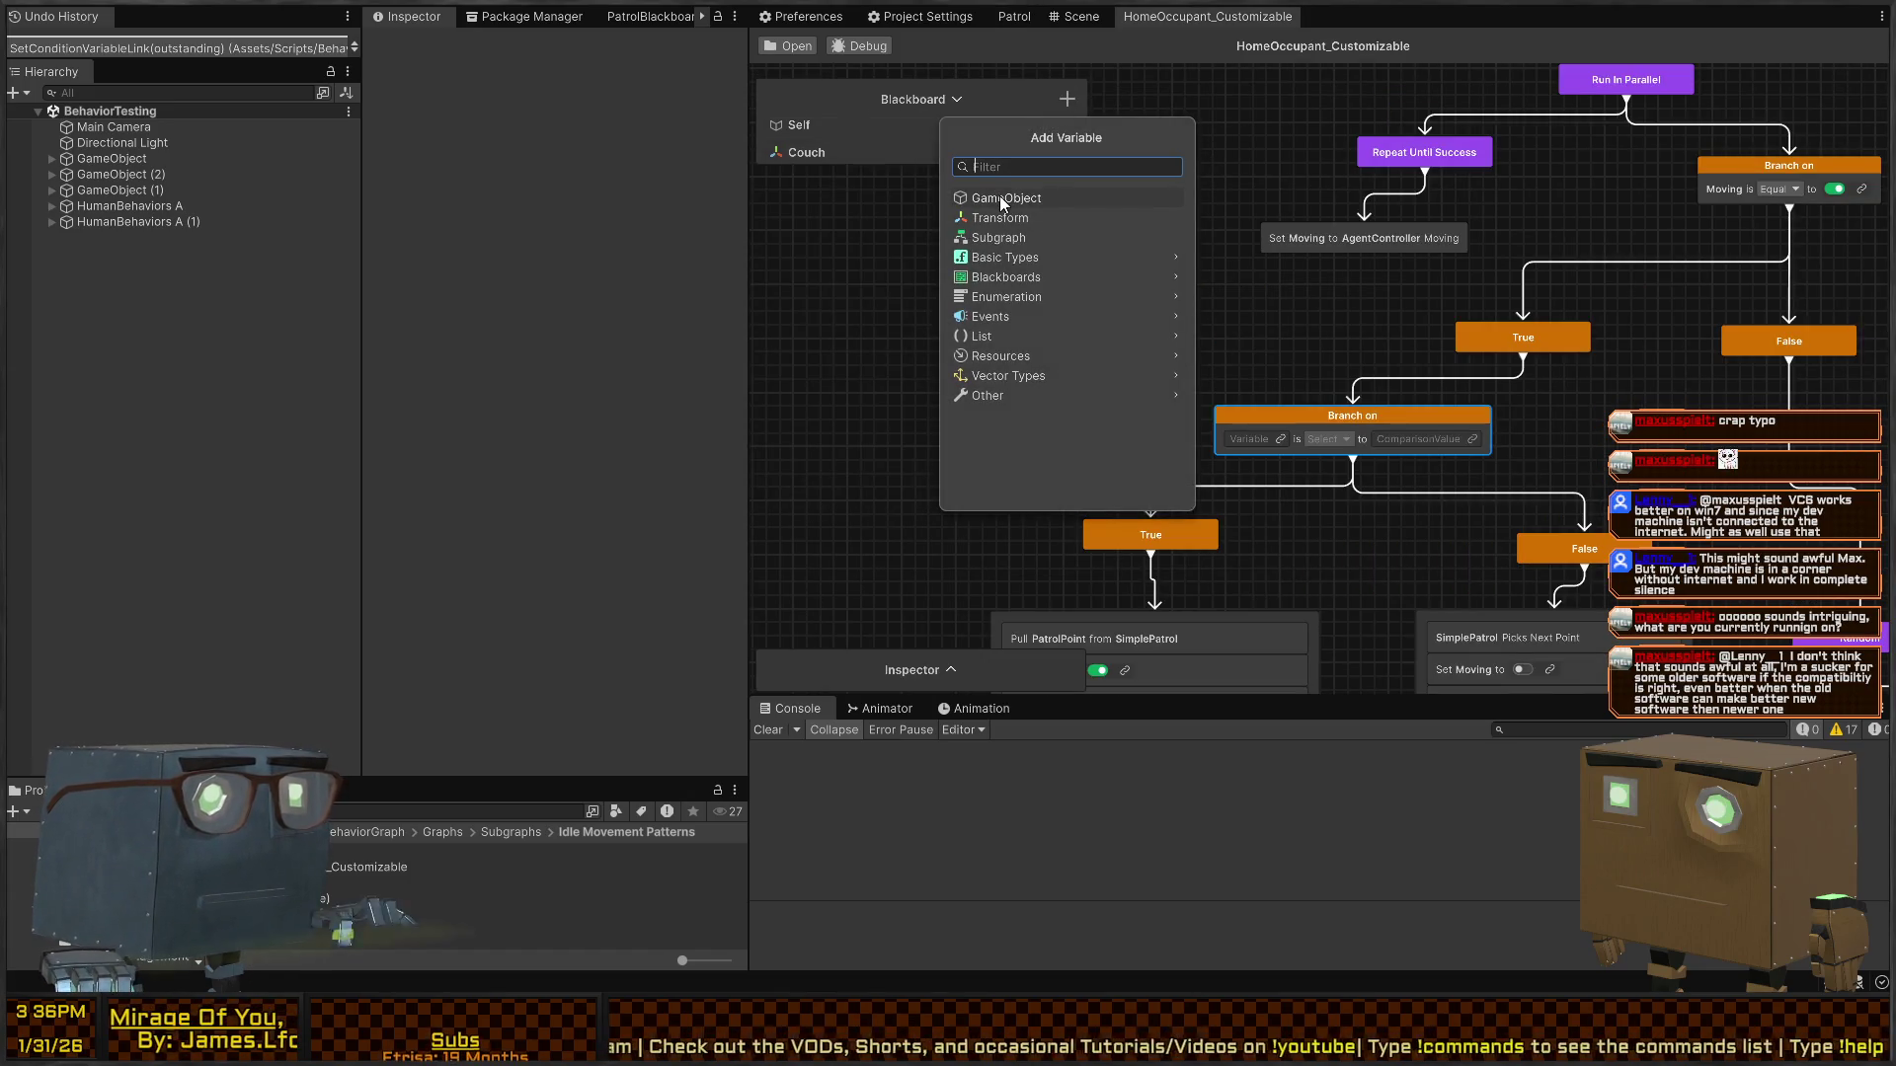
text(bool)
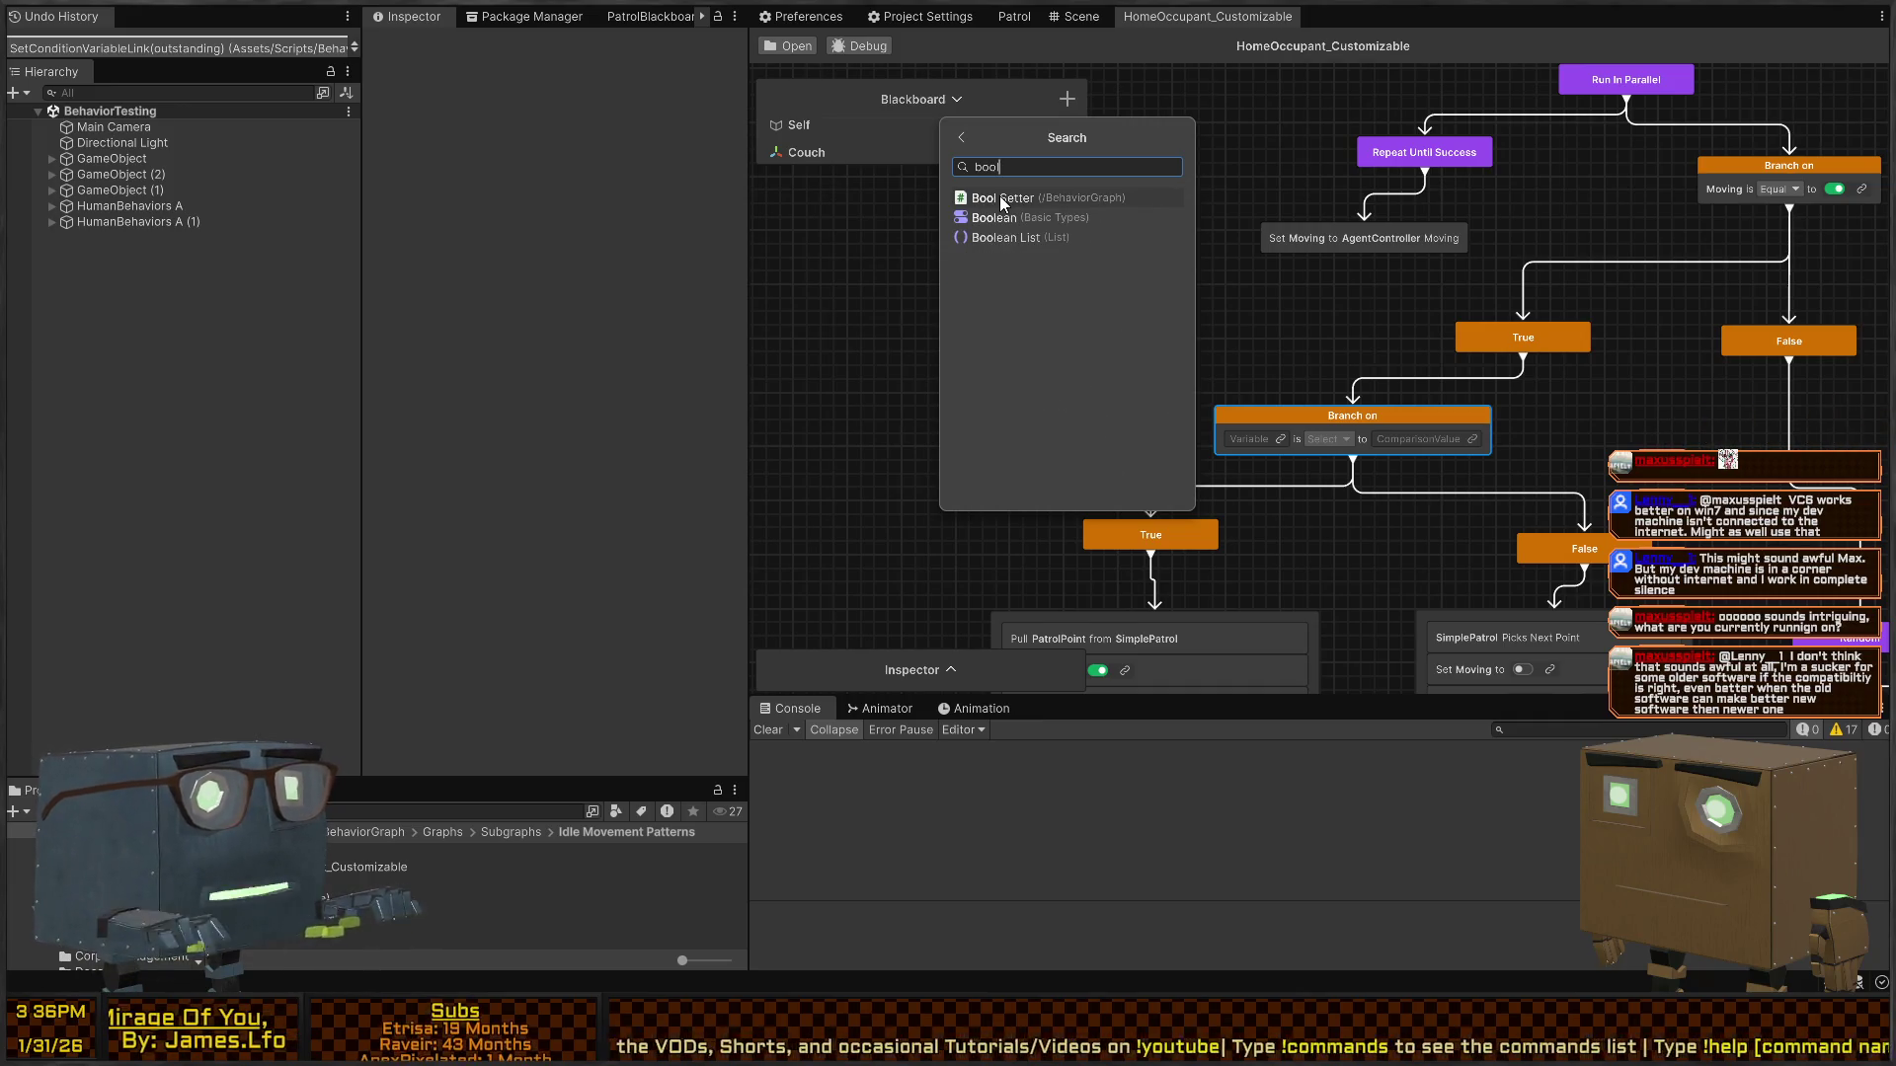
click(1006, 221)
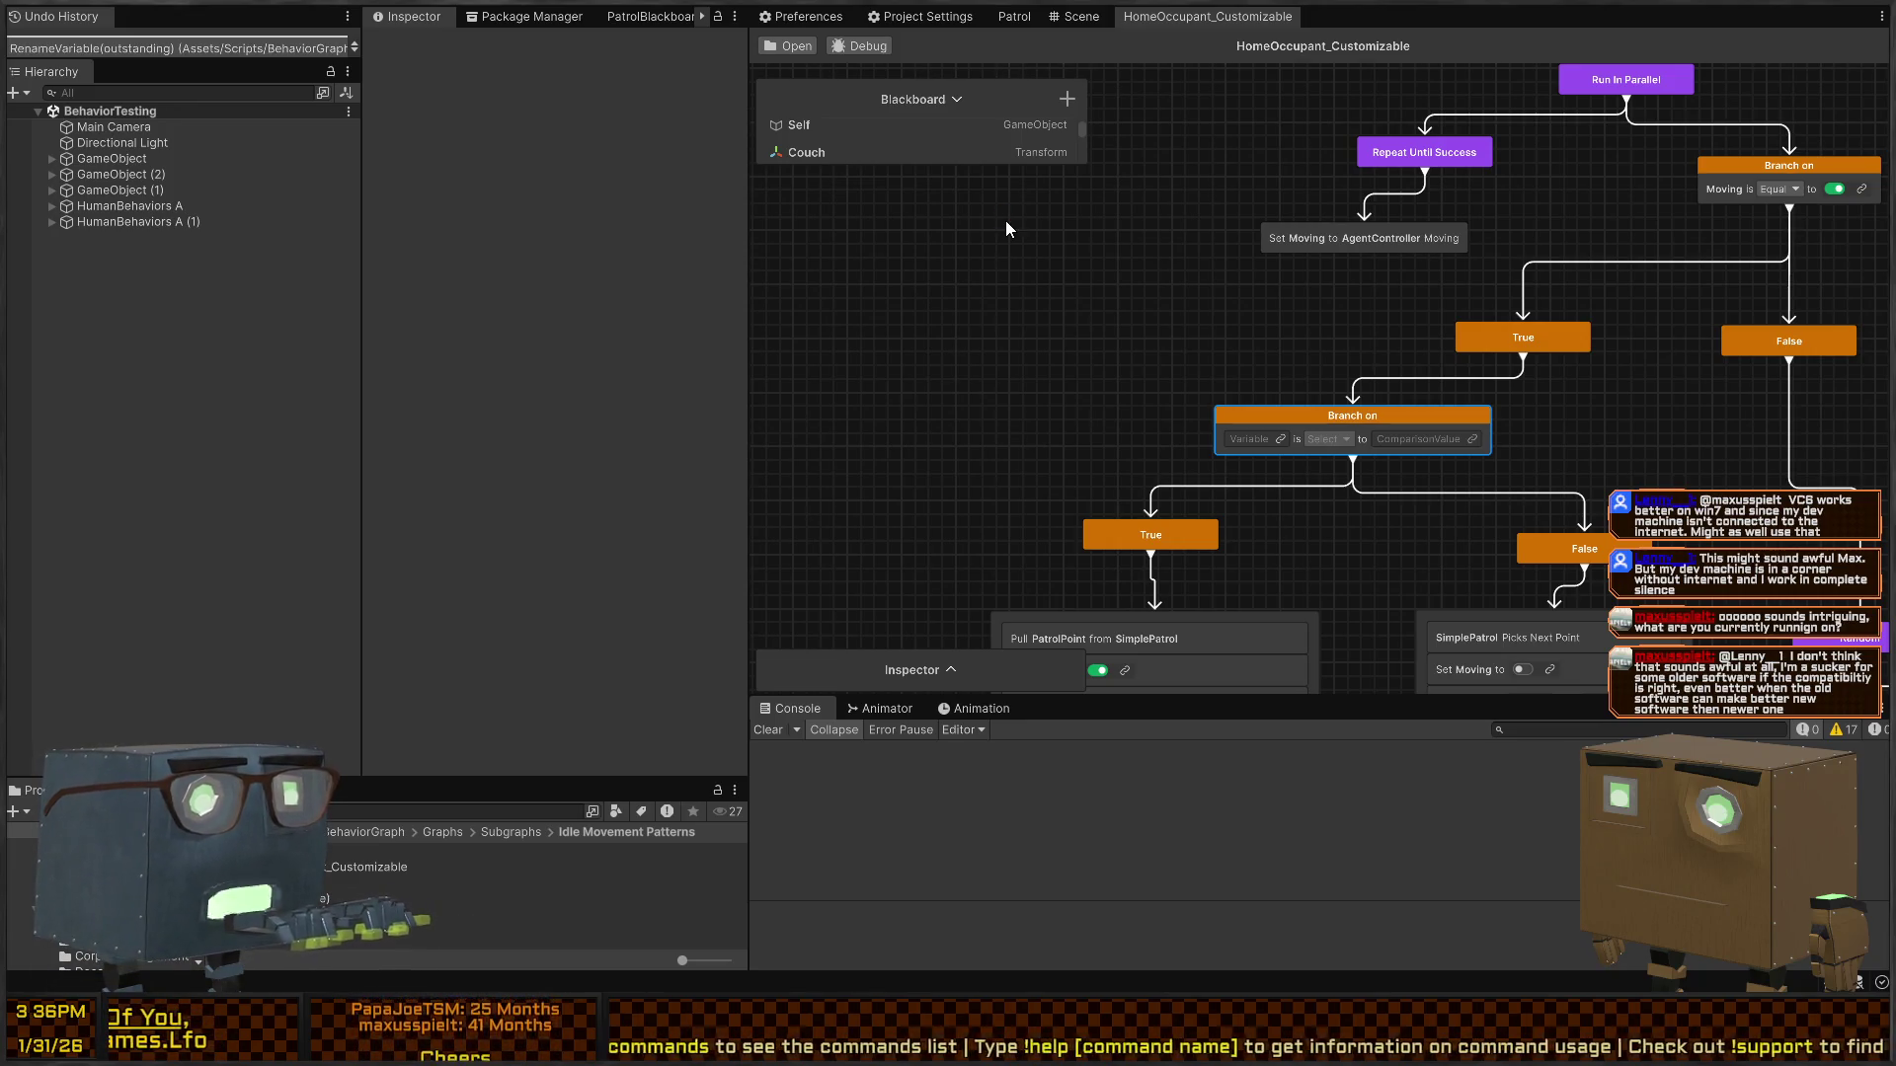
drag(992, 164, 968, 624)
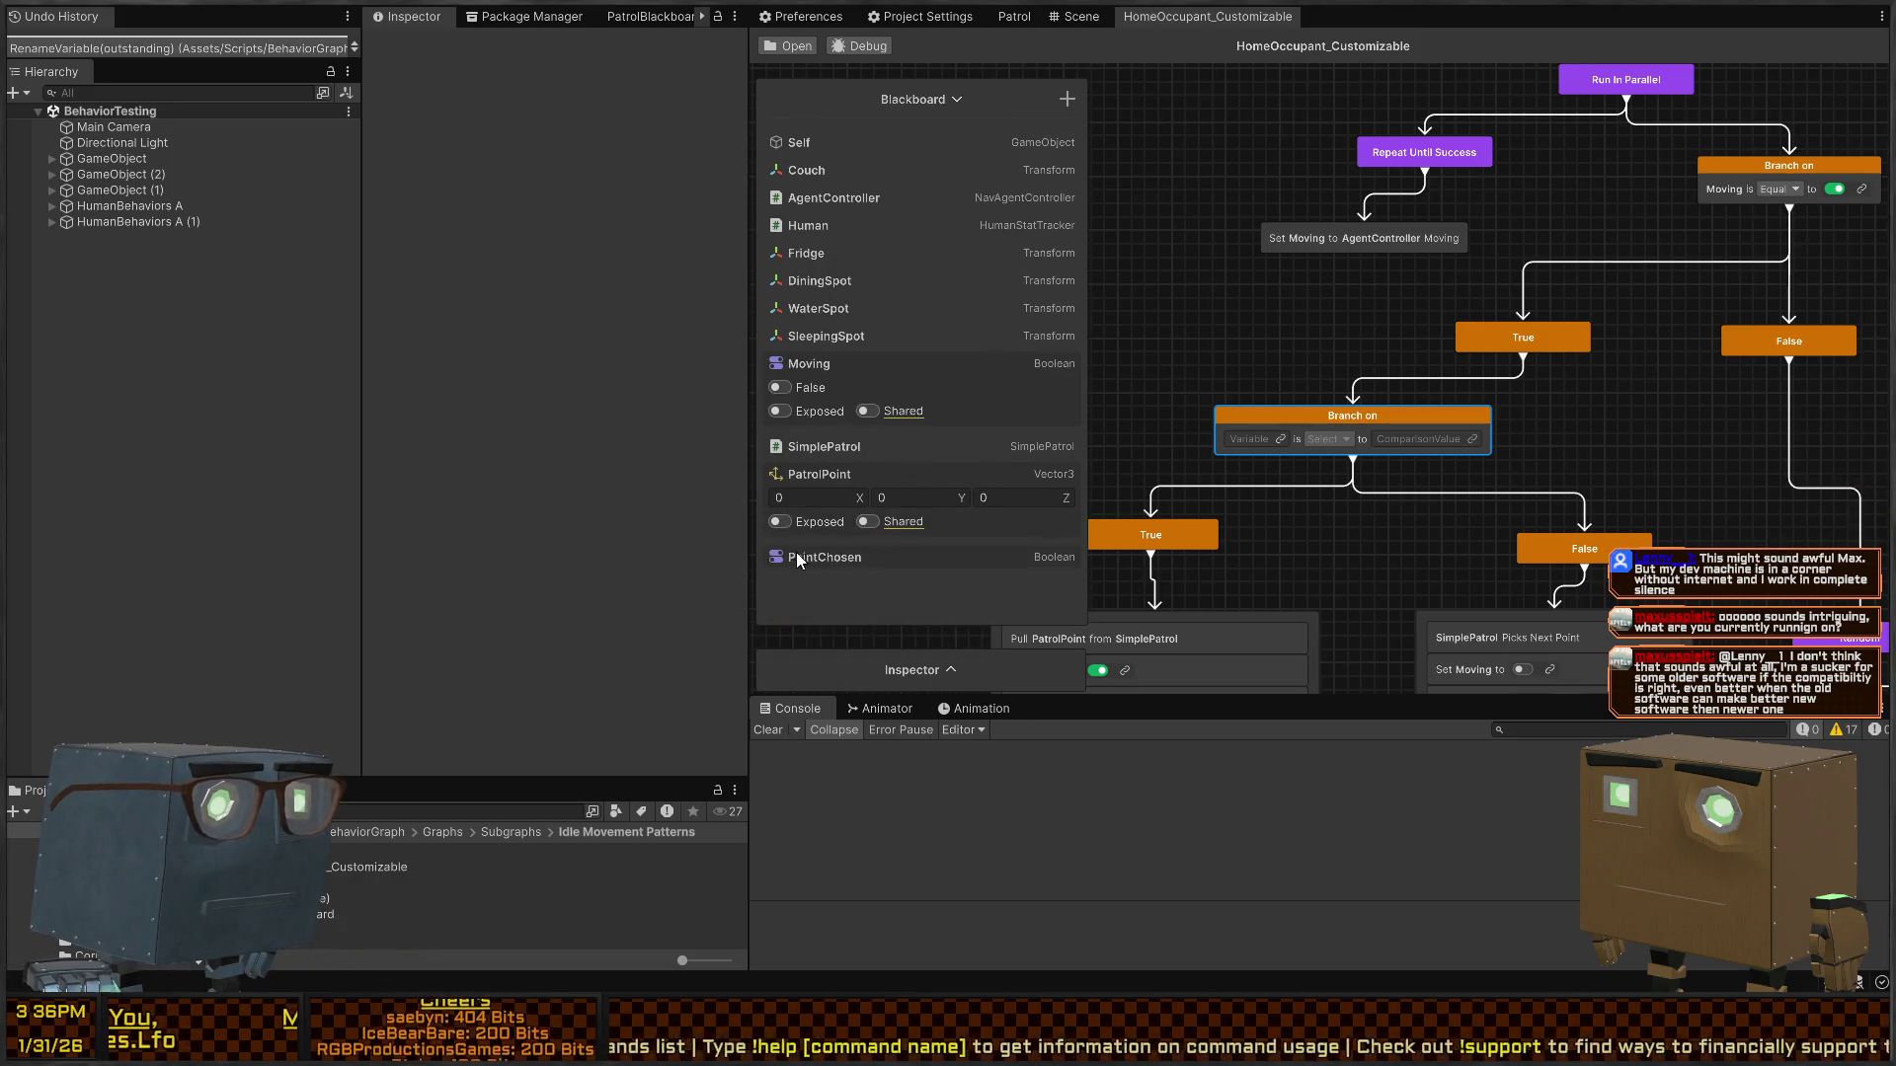
- Unexpose PointChosen and reorder: PatrolPoint after SleepingSpot, PointChosen above SimplePatrol
click(781, 604)
click(842, 451)
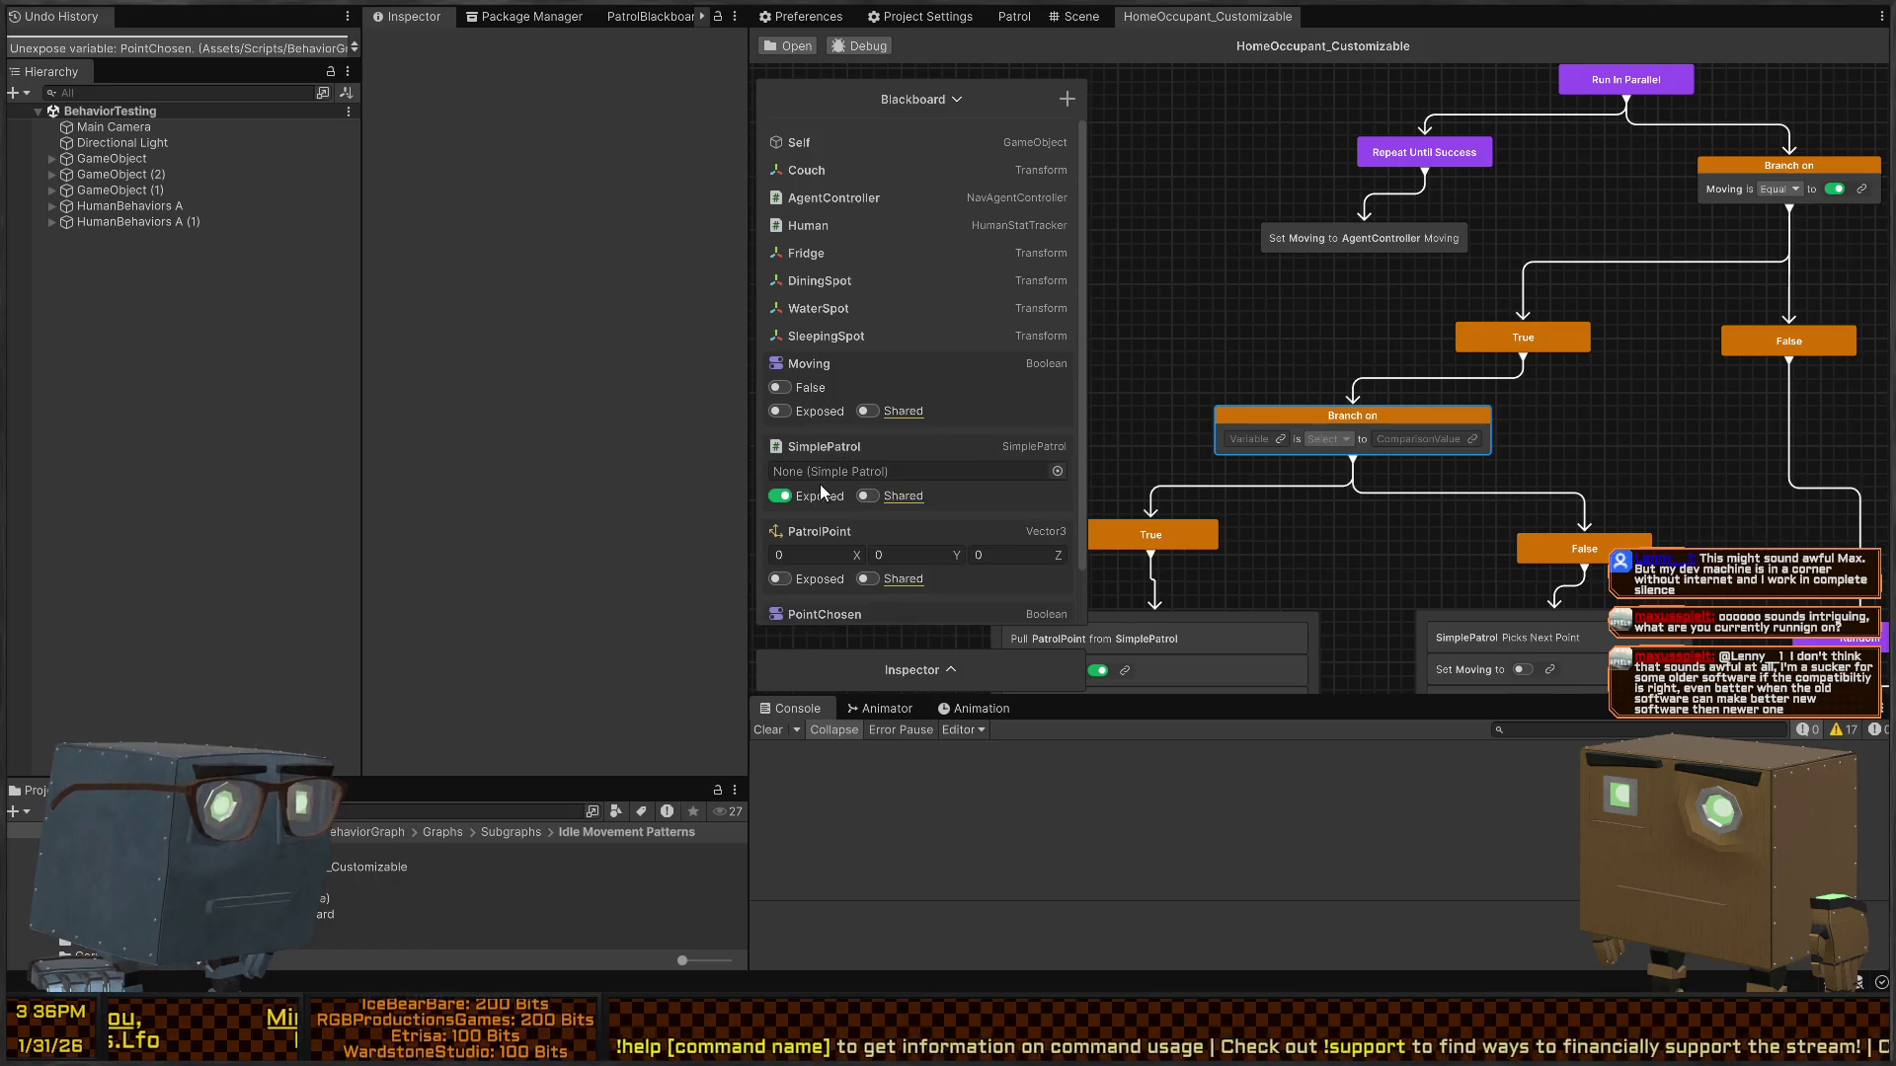
click(831, 447)
click(811, 479)
drag(816, 472, 819, 363)
click(820, 391)
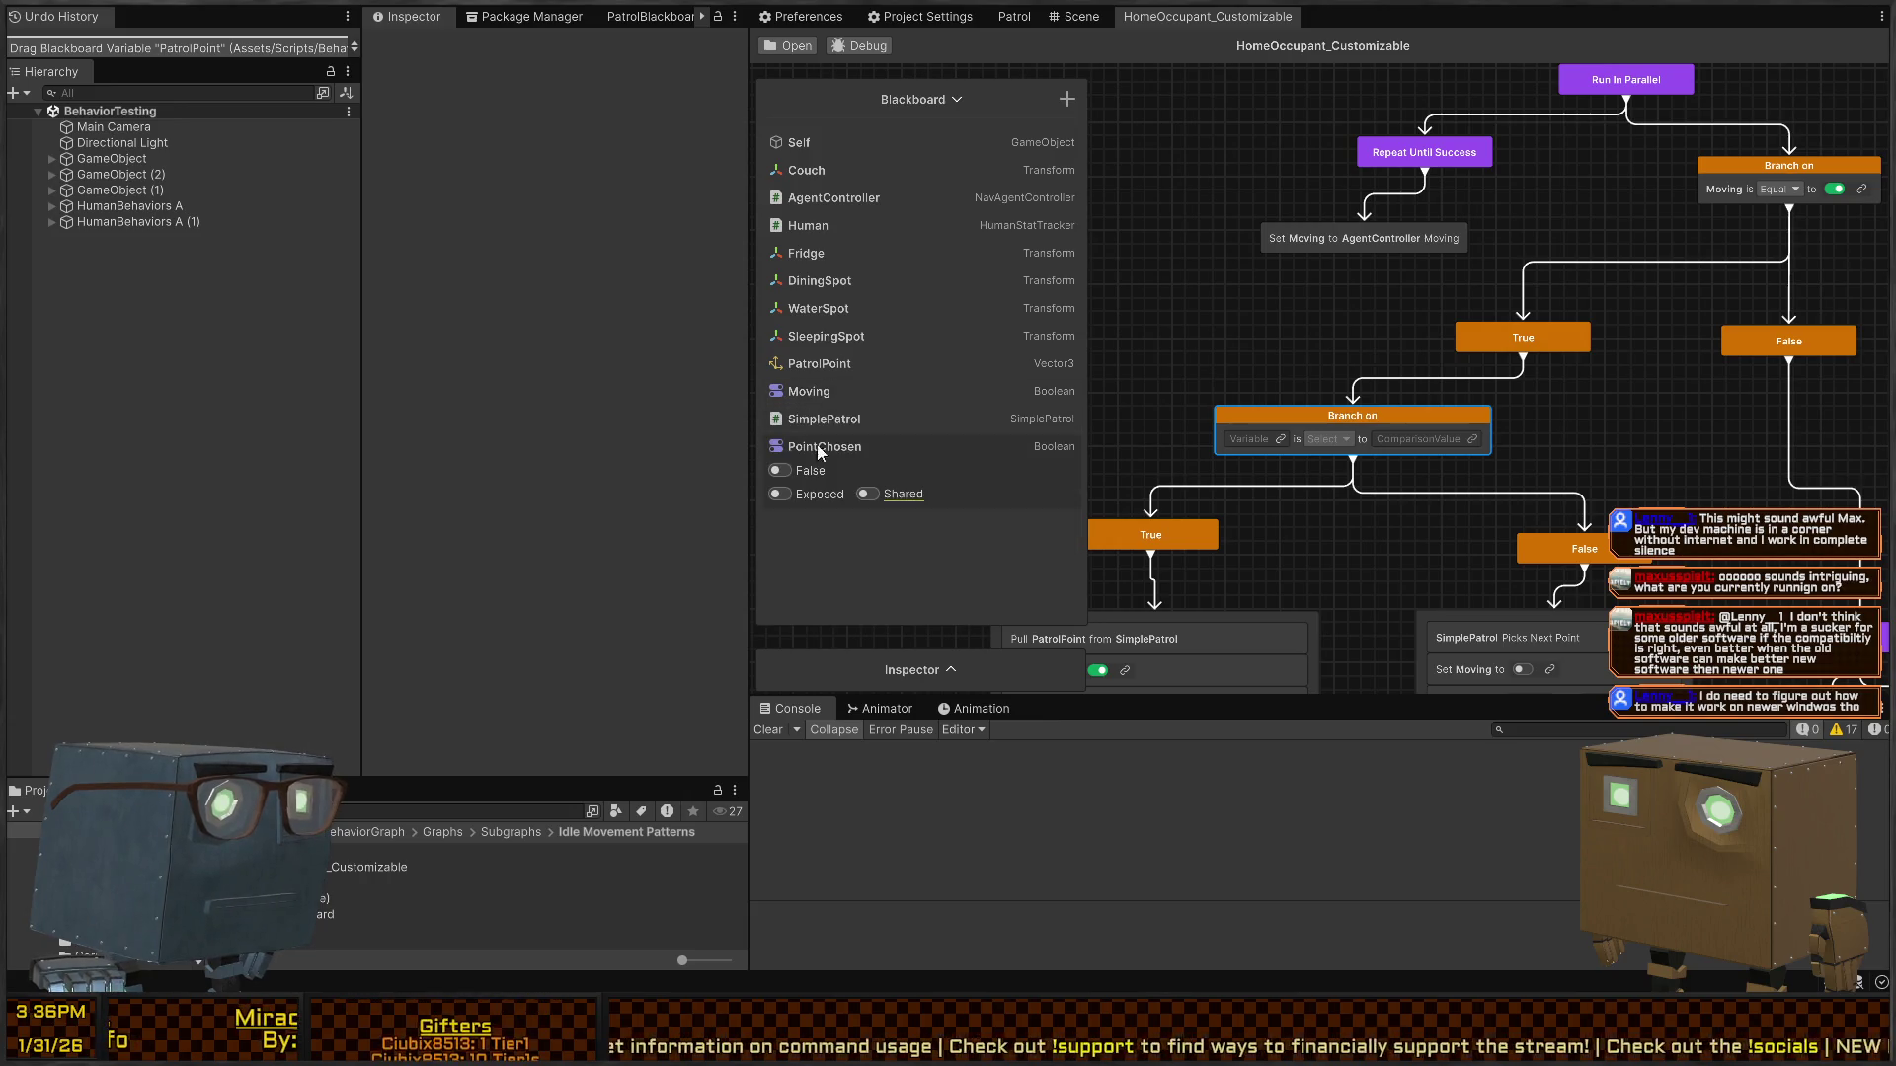
mouse_move(815, 441)
mouse_down()
mouse_move(808, 401)
mouse_move(820, 414)
mouse_up()
click(821, 419)
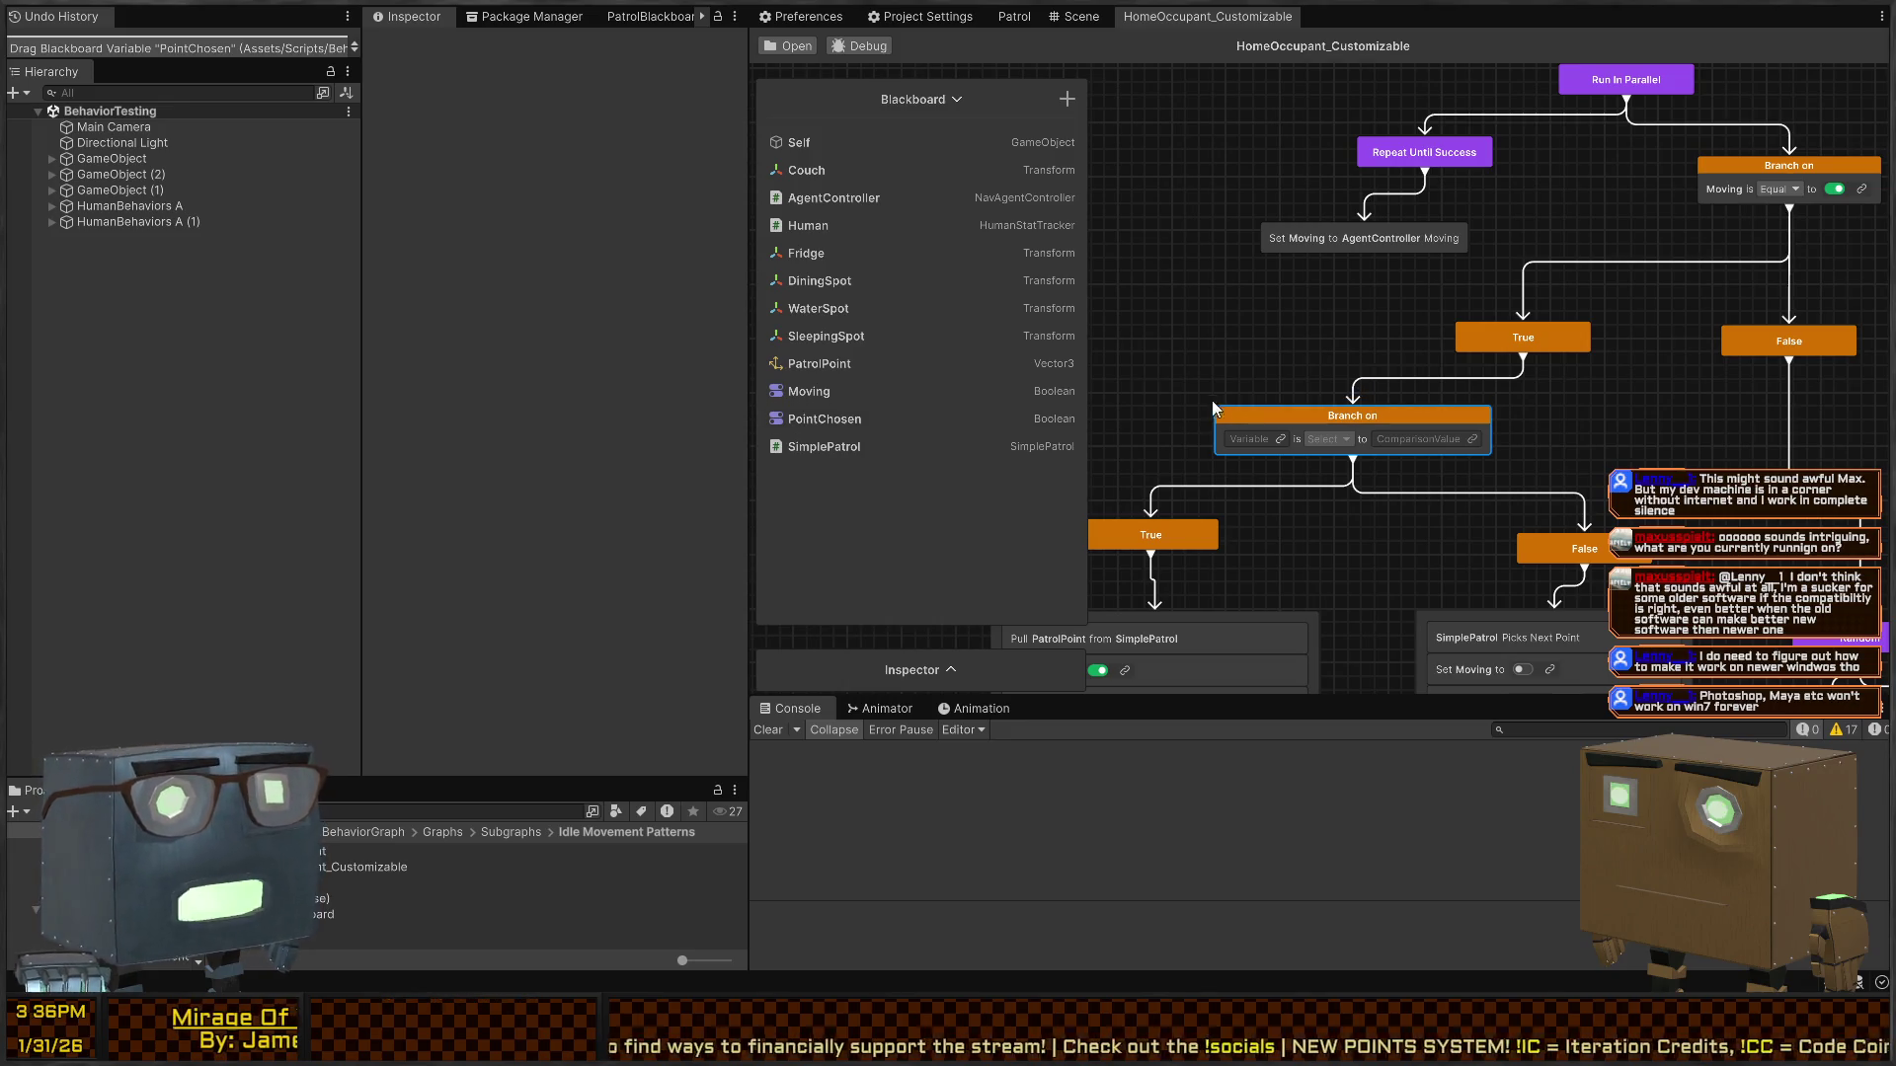
- Drag PointChosen onto the lower Branch on's Variable field
scroll(1327, 306, down, 3)
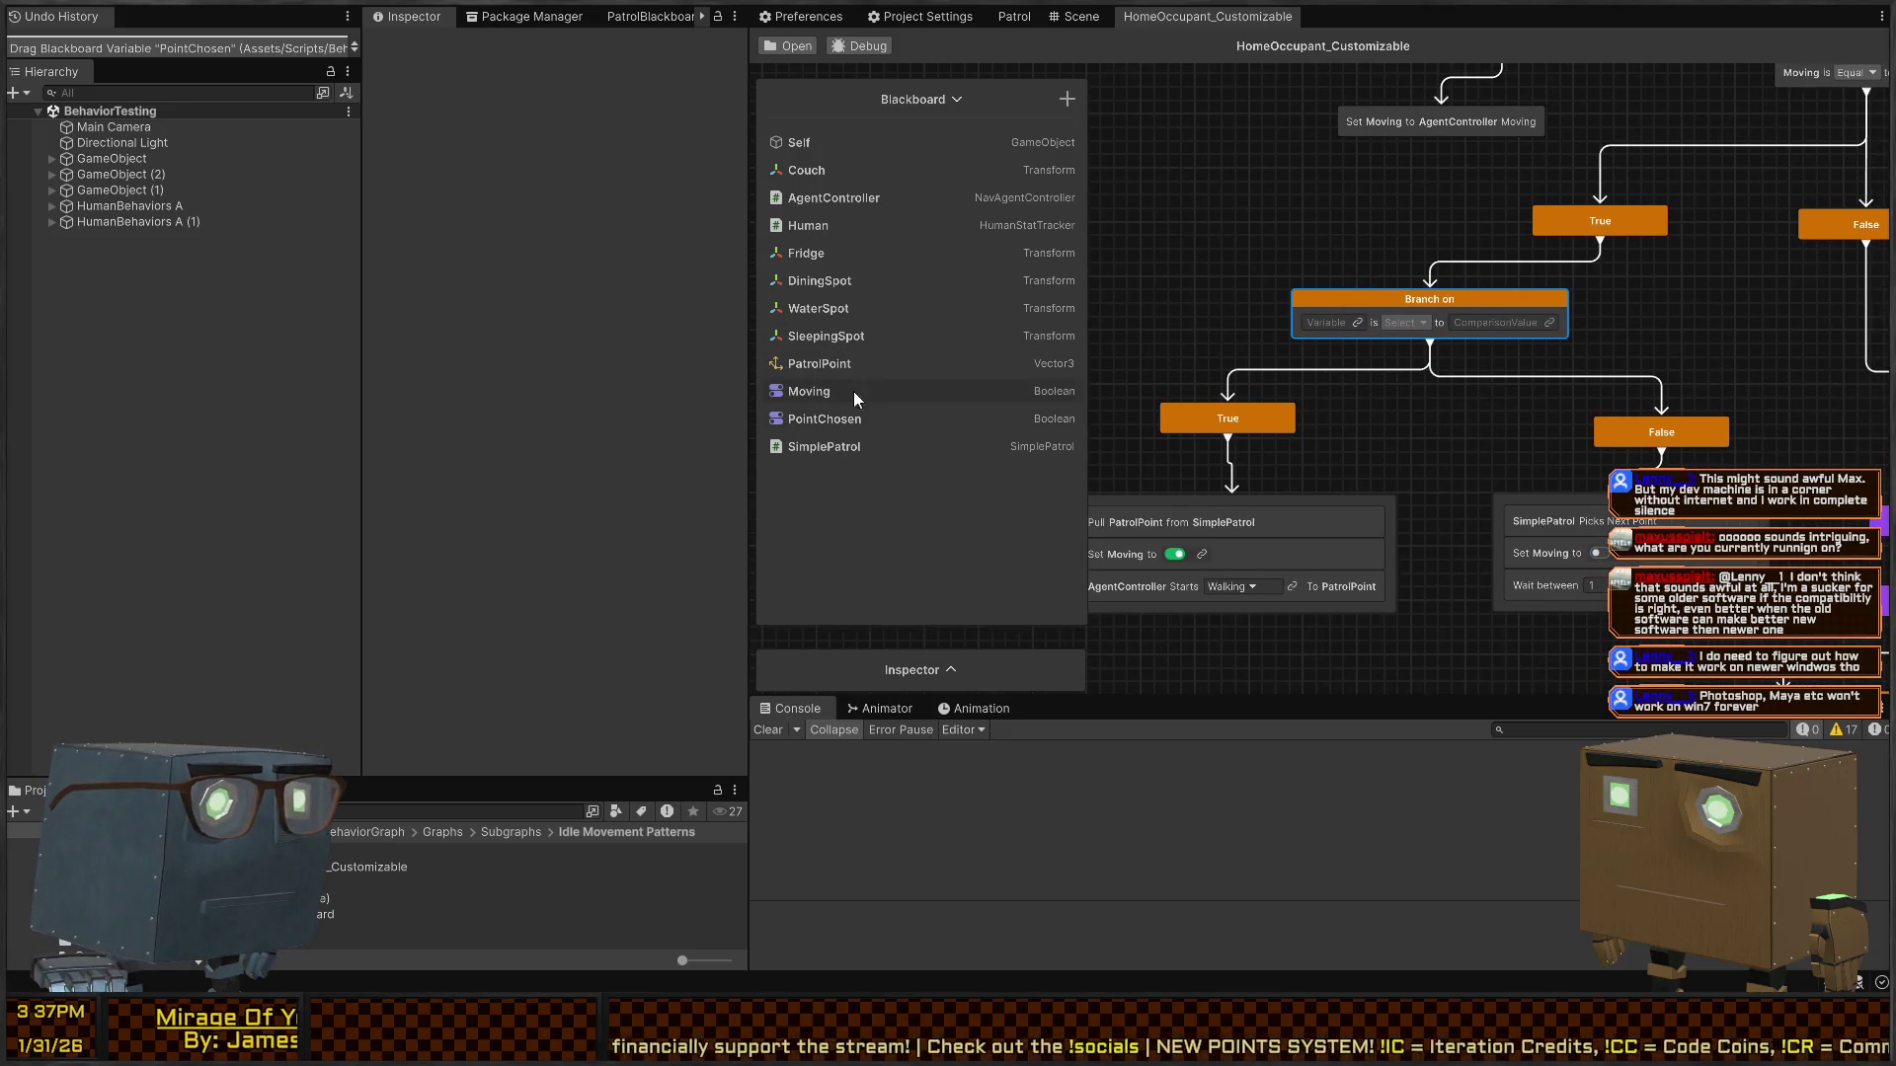
drag(1054, 391, 1305, 346)
mouse_move(838, 419)
mouse_down()
mouse_move(1367, 345)
mouse_move(1326, 323)
mouse_up()
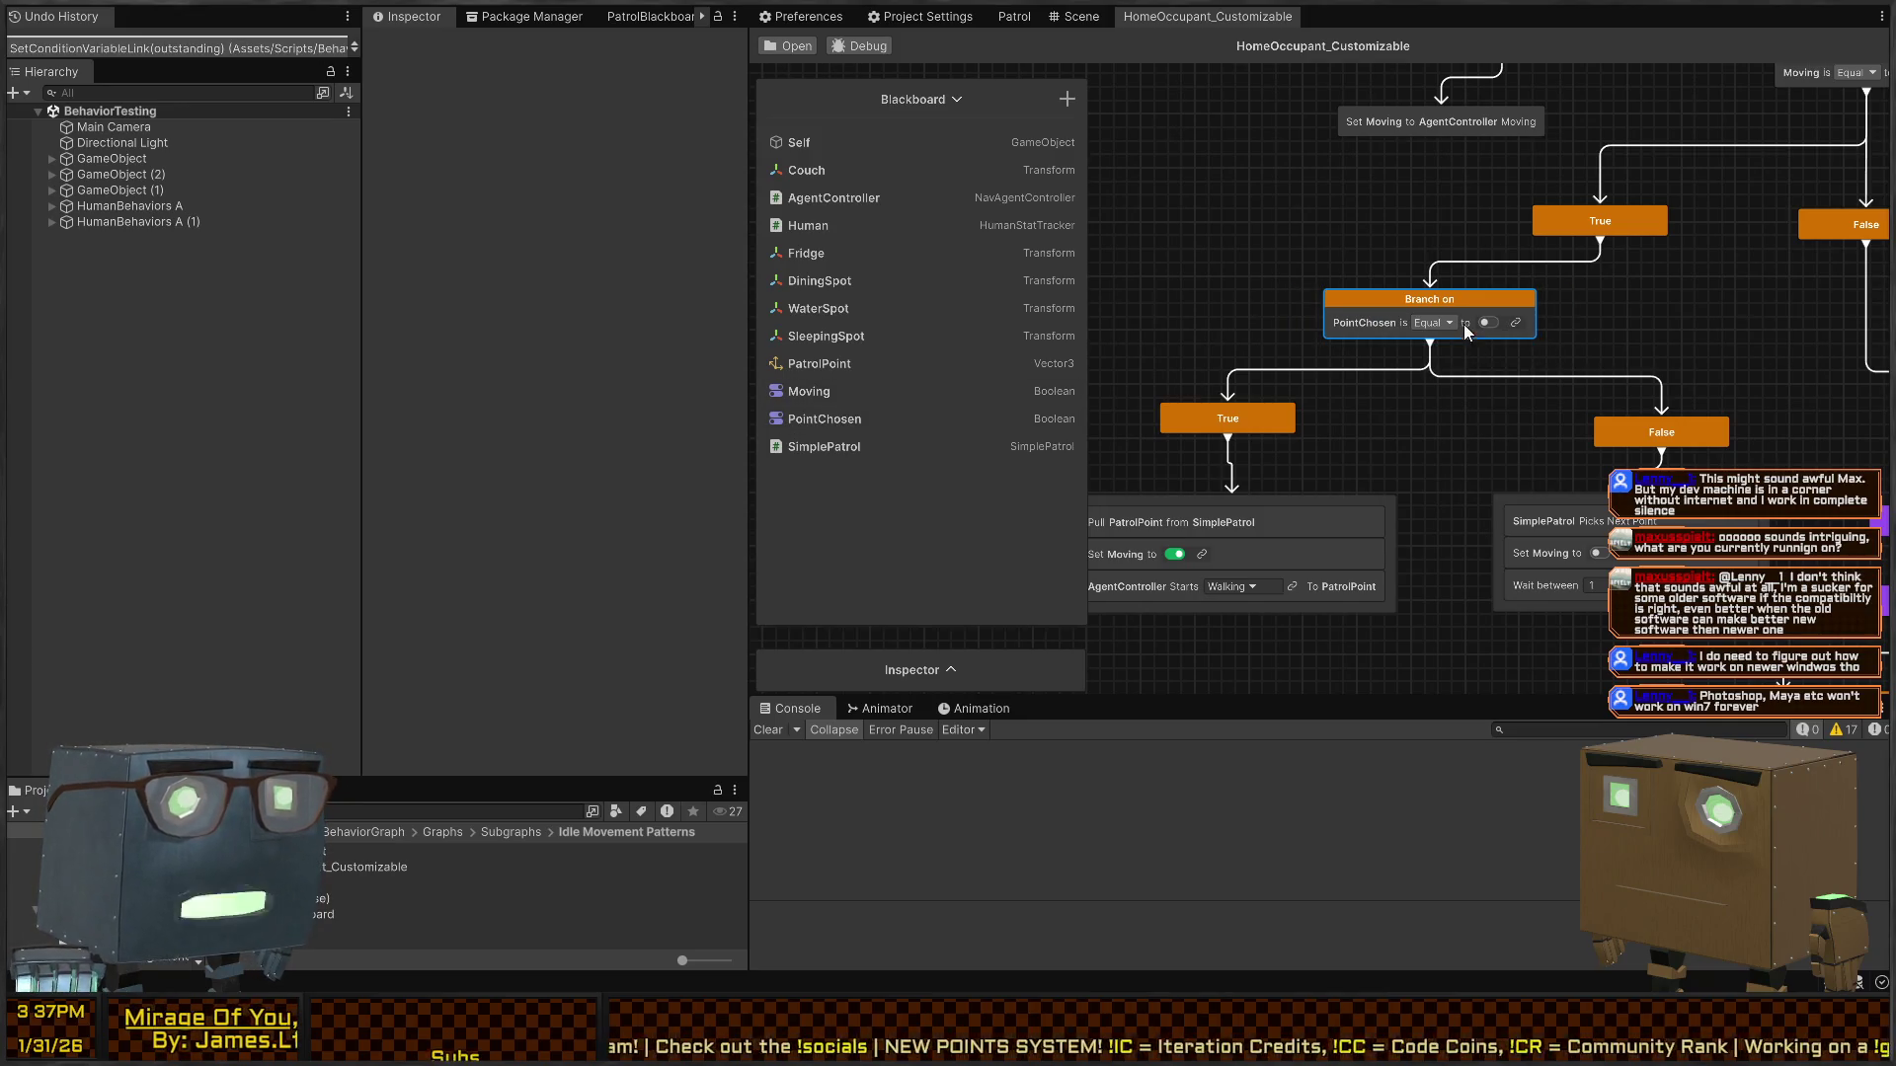
click(1003, 22)
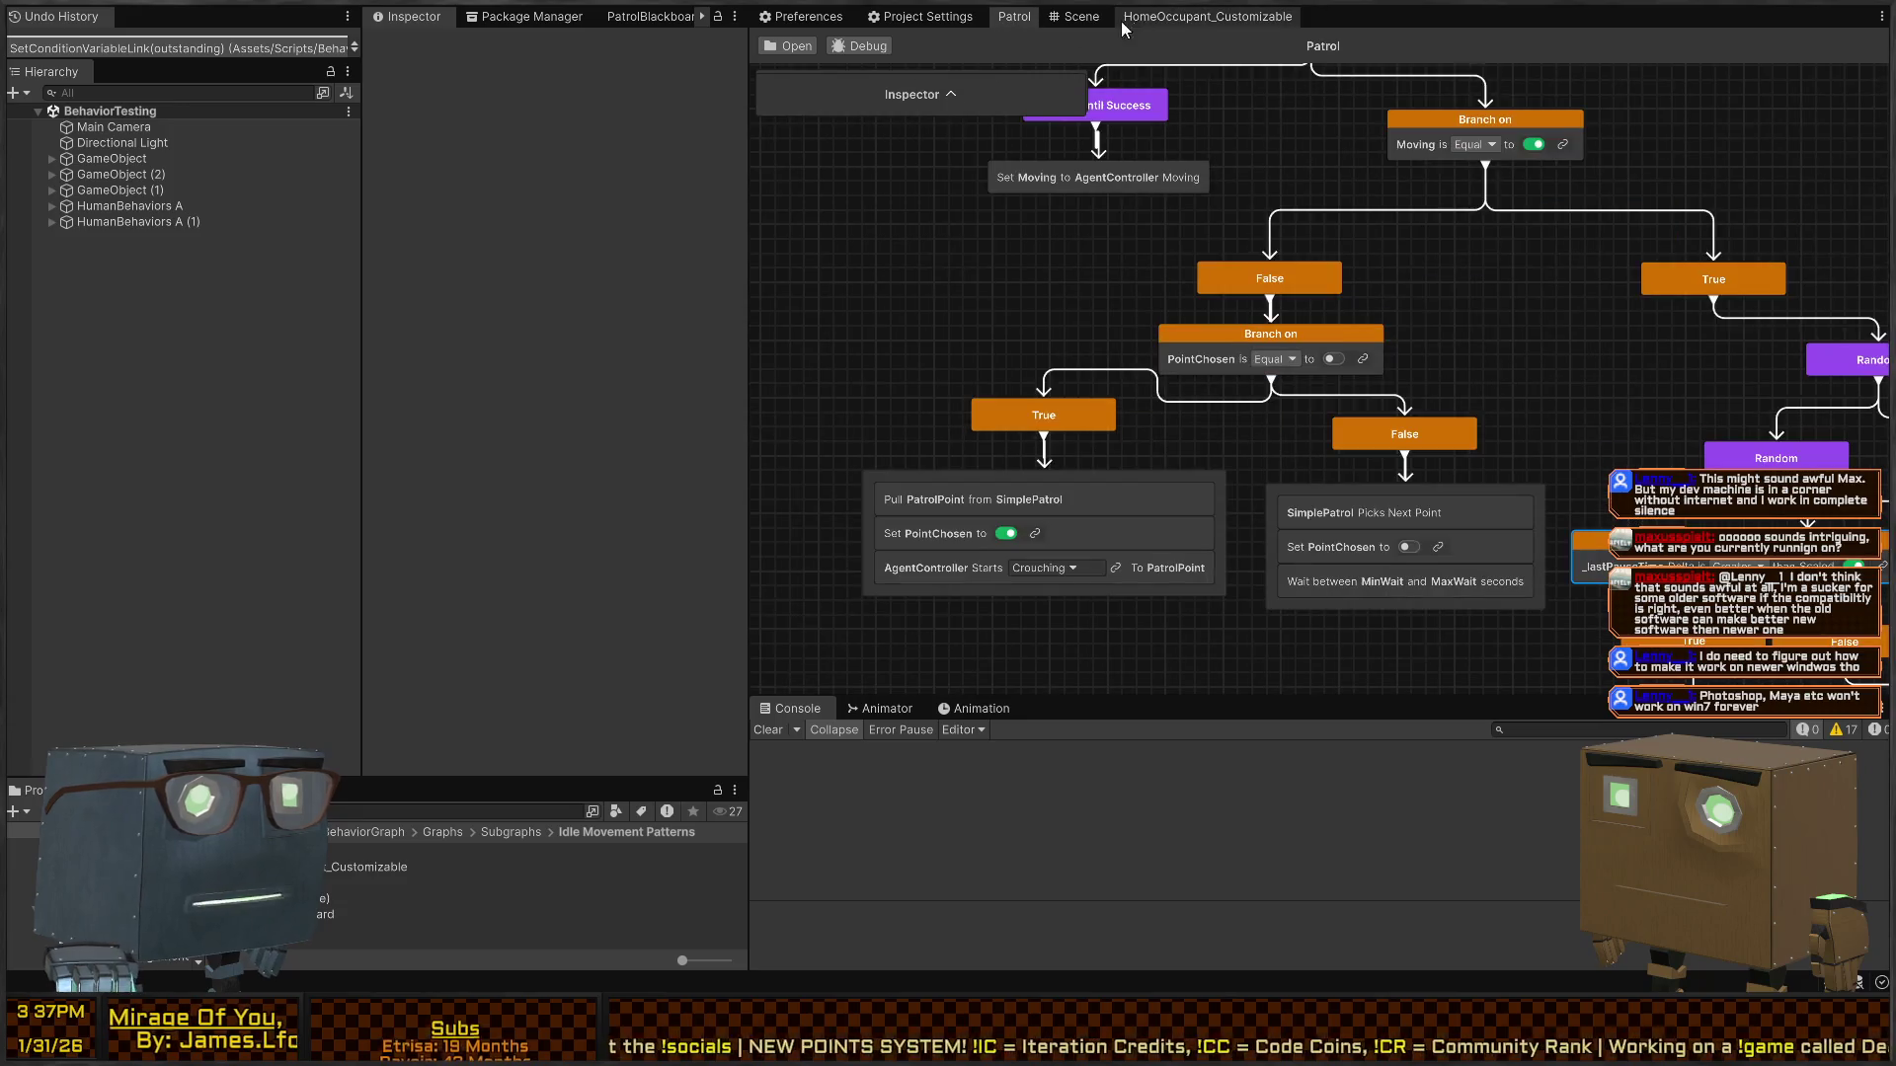
- Relink the True branch's Set row from Moving to PointChosen
click(1208, 17)
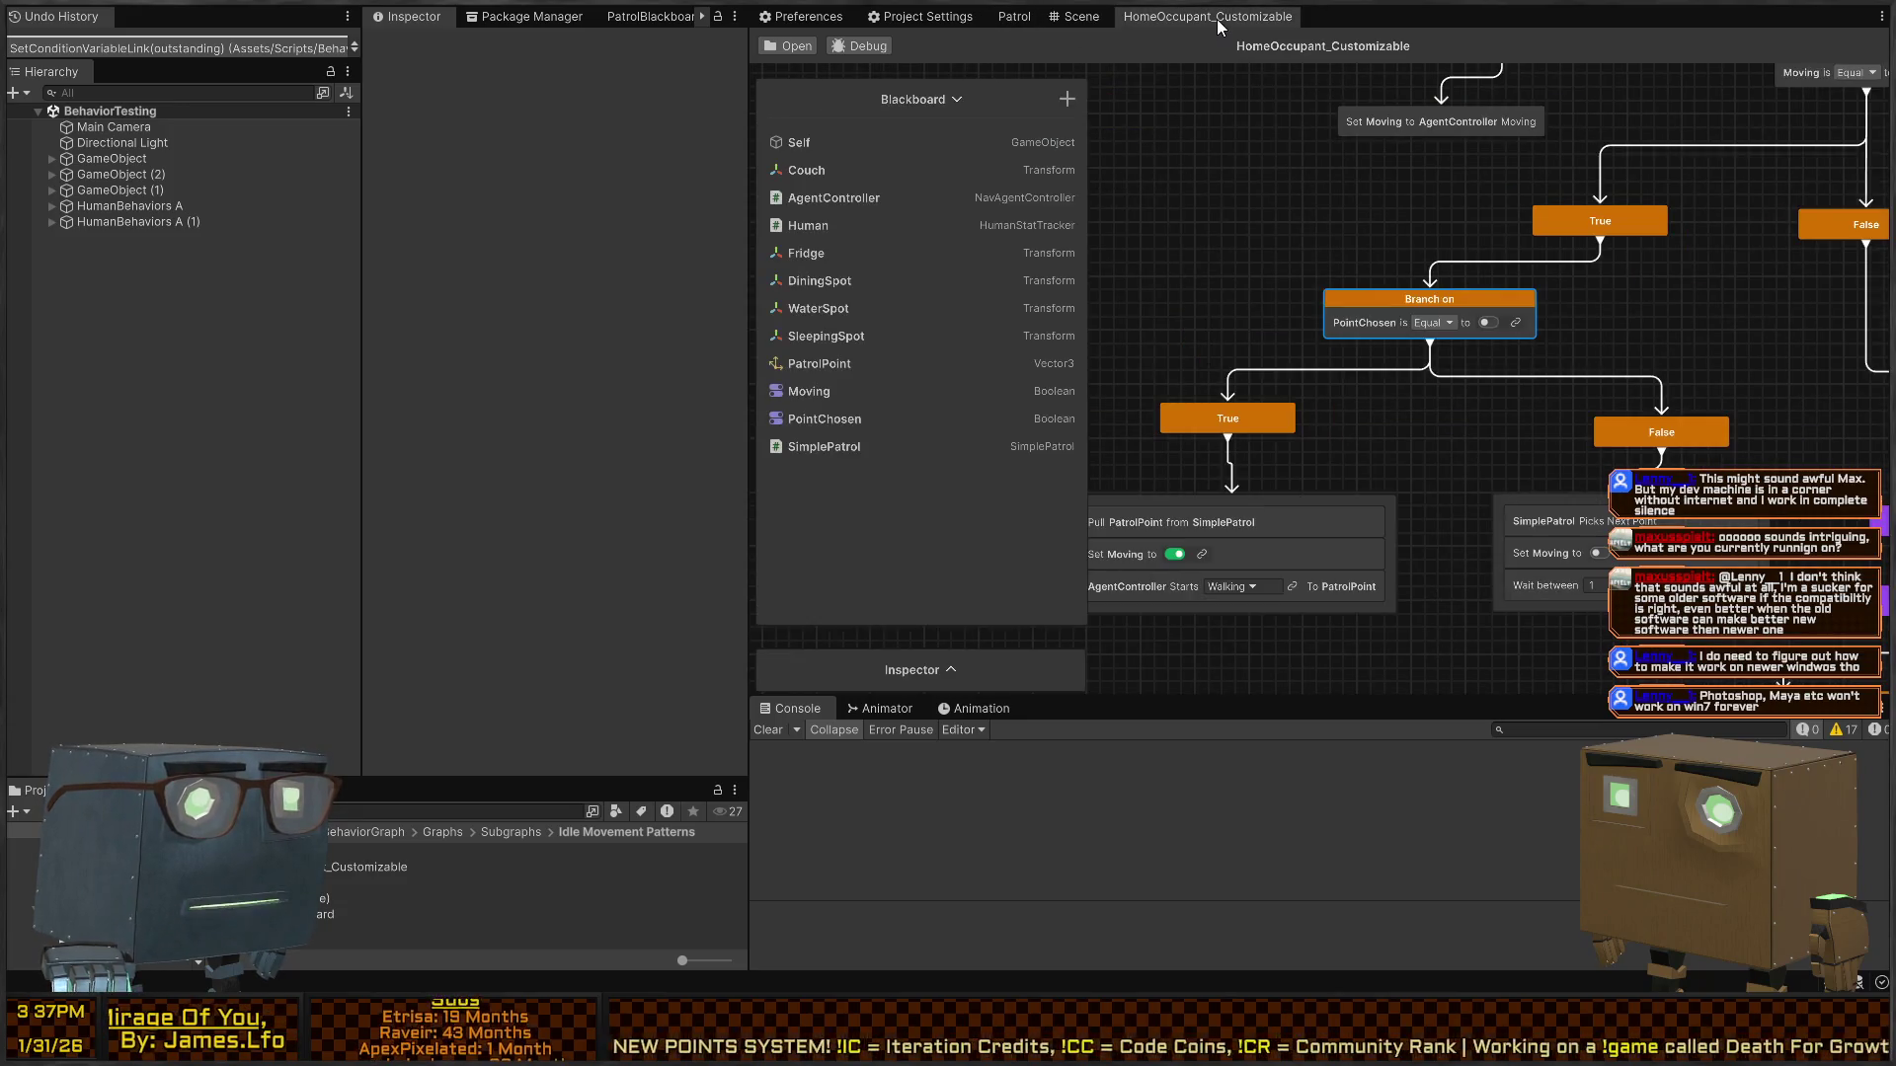
click(1016, 19)
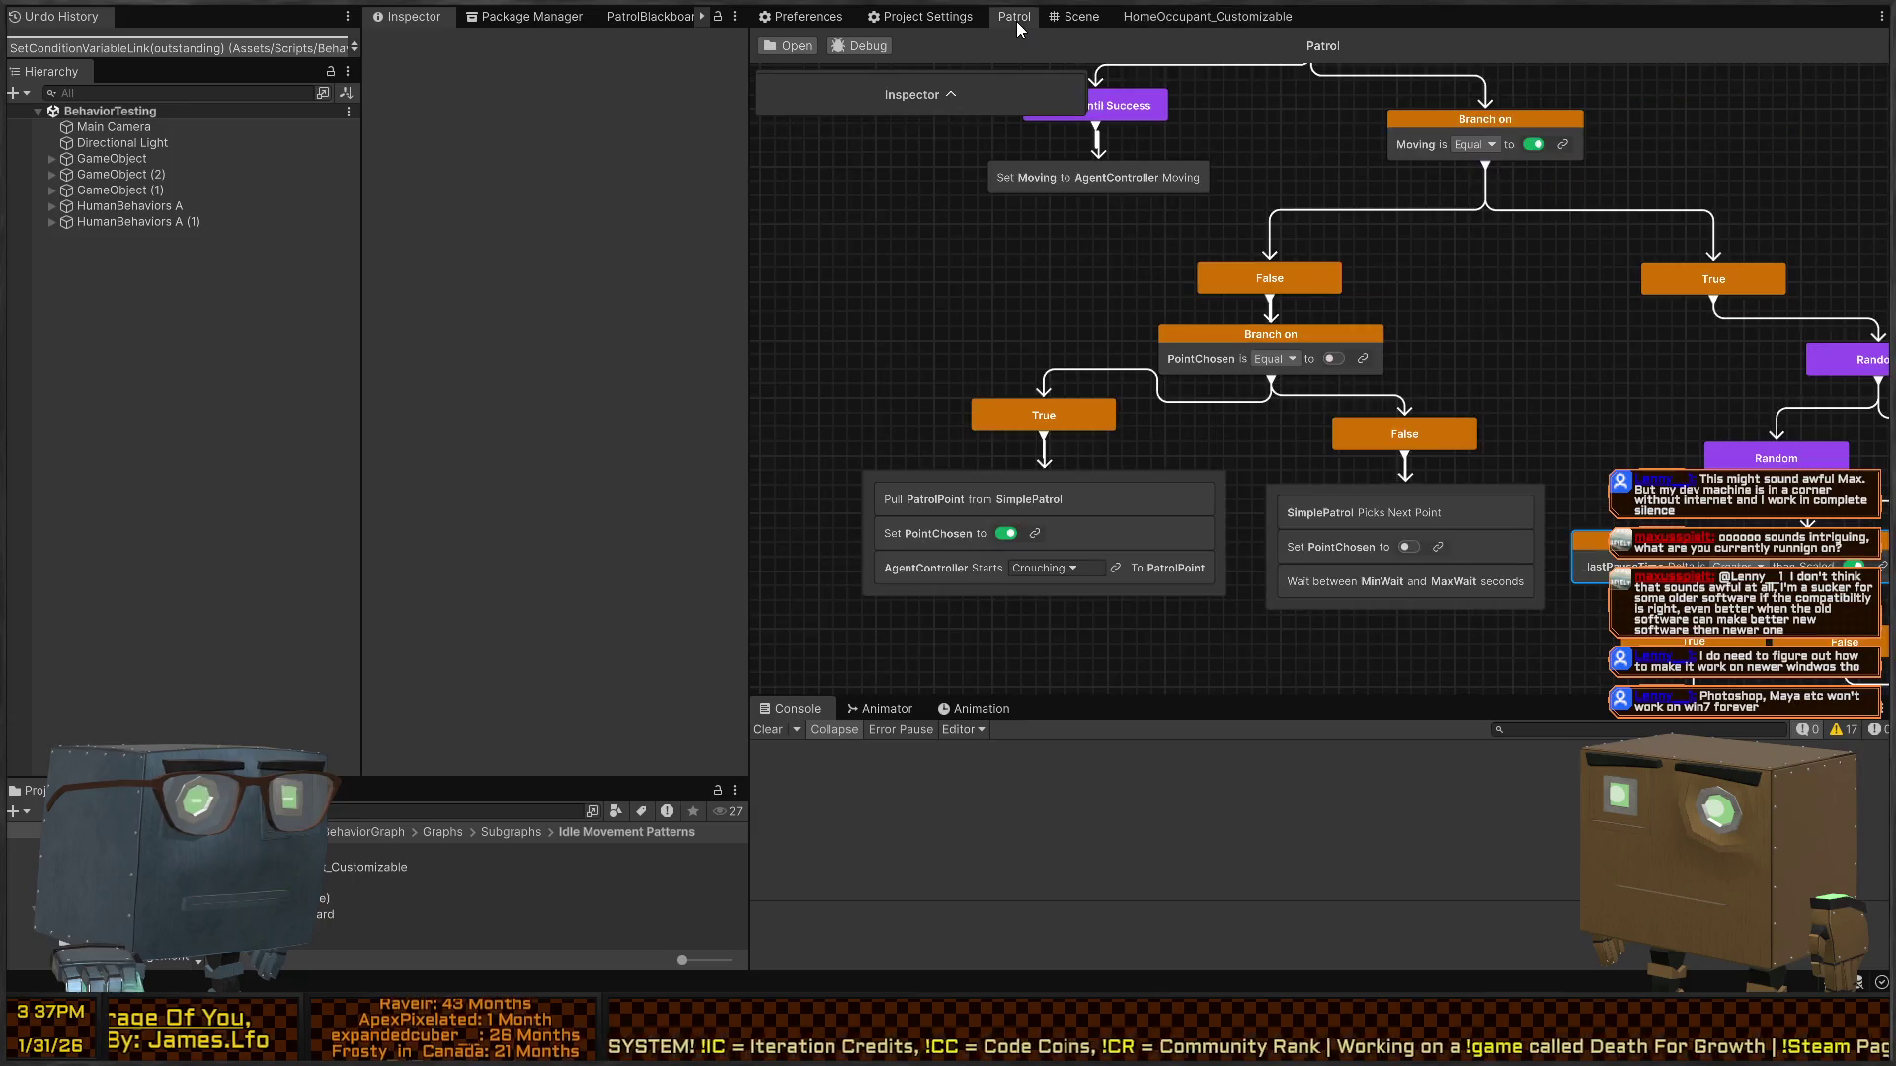
click(1175, 24)
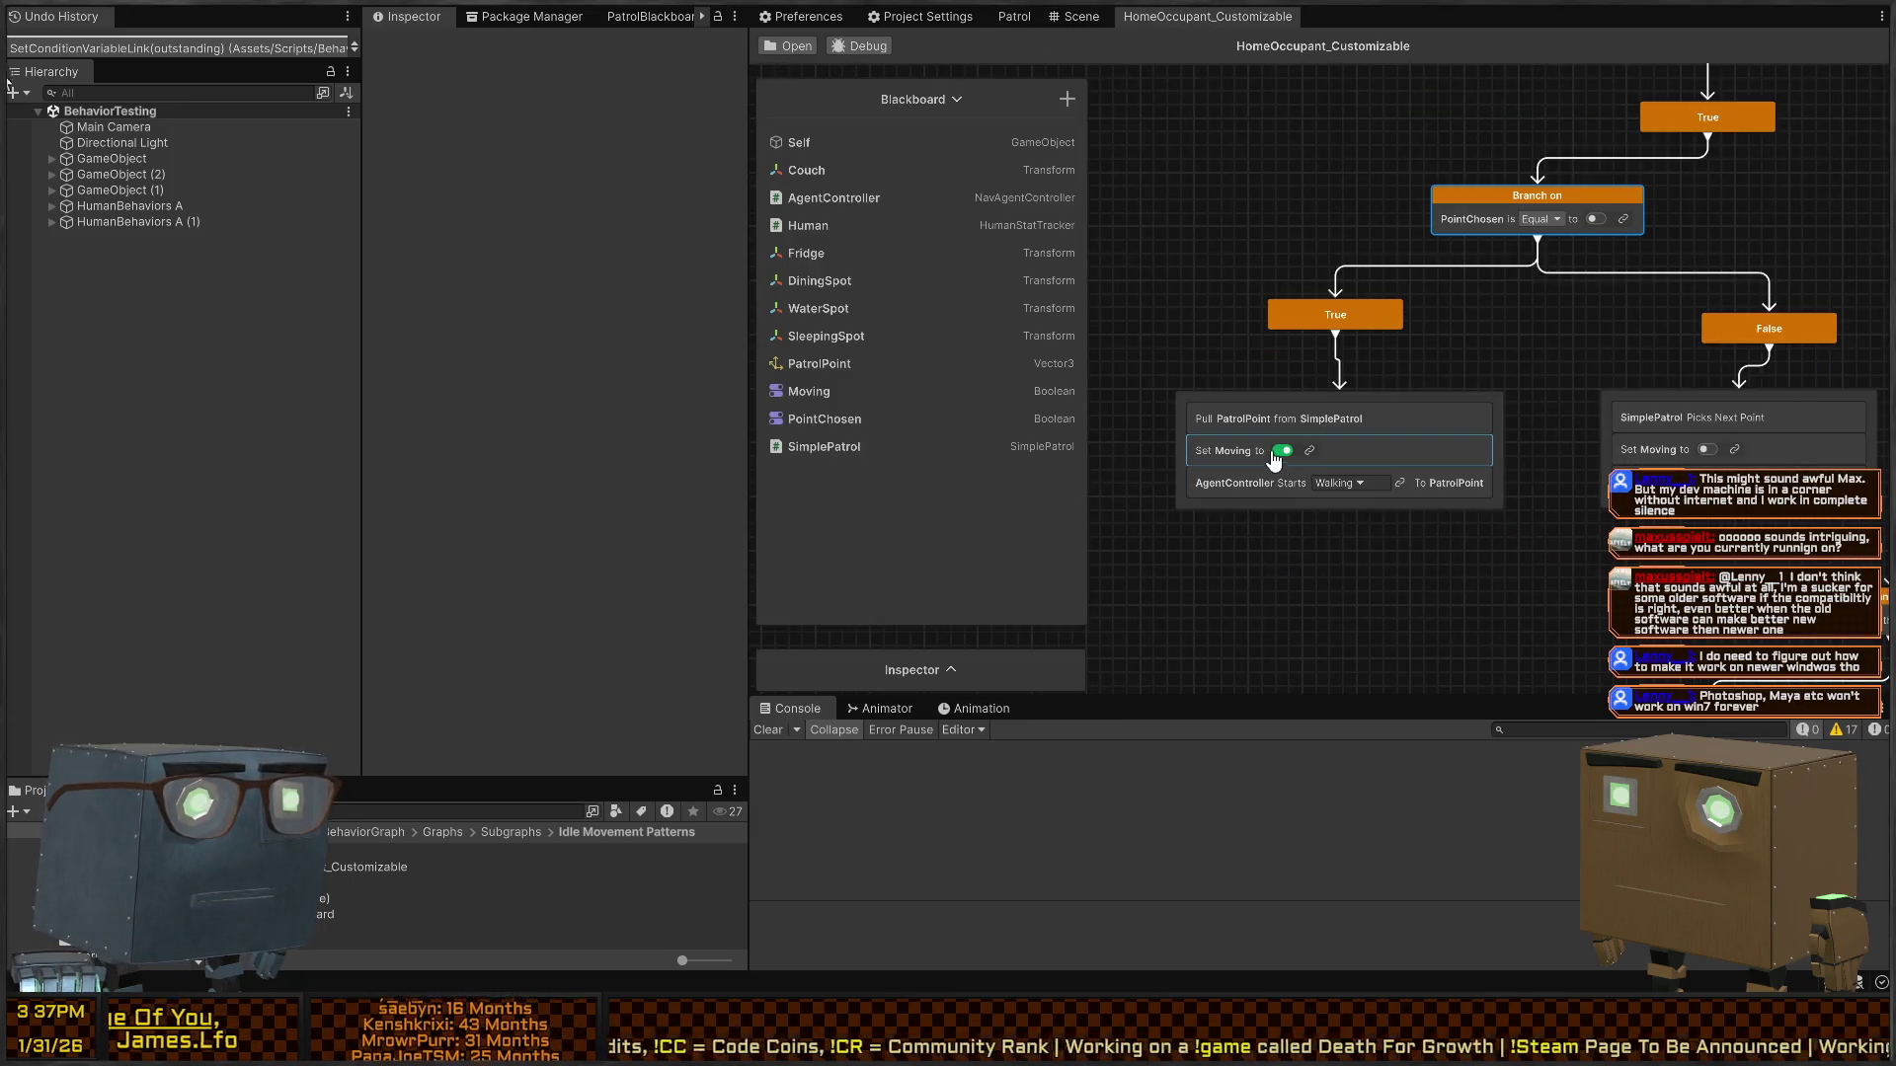
click(1251, 451)
click(1271, 450)
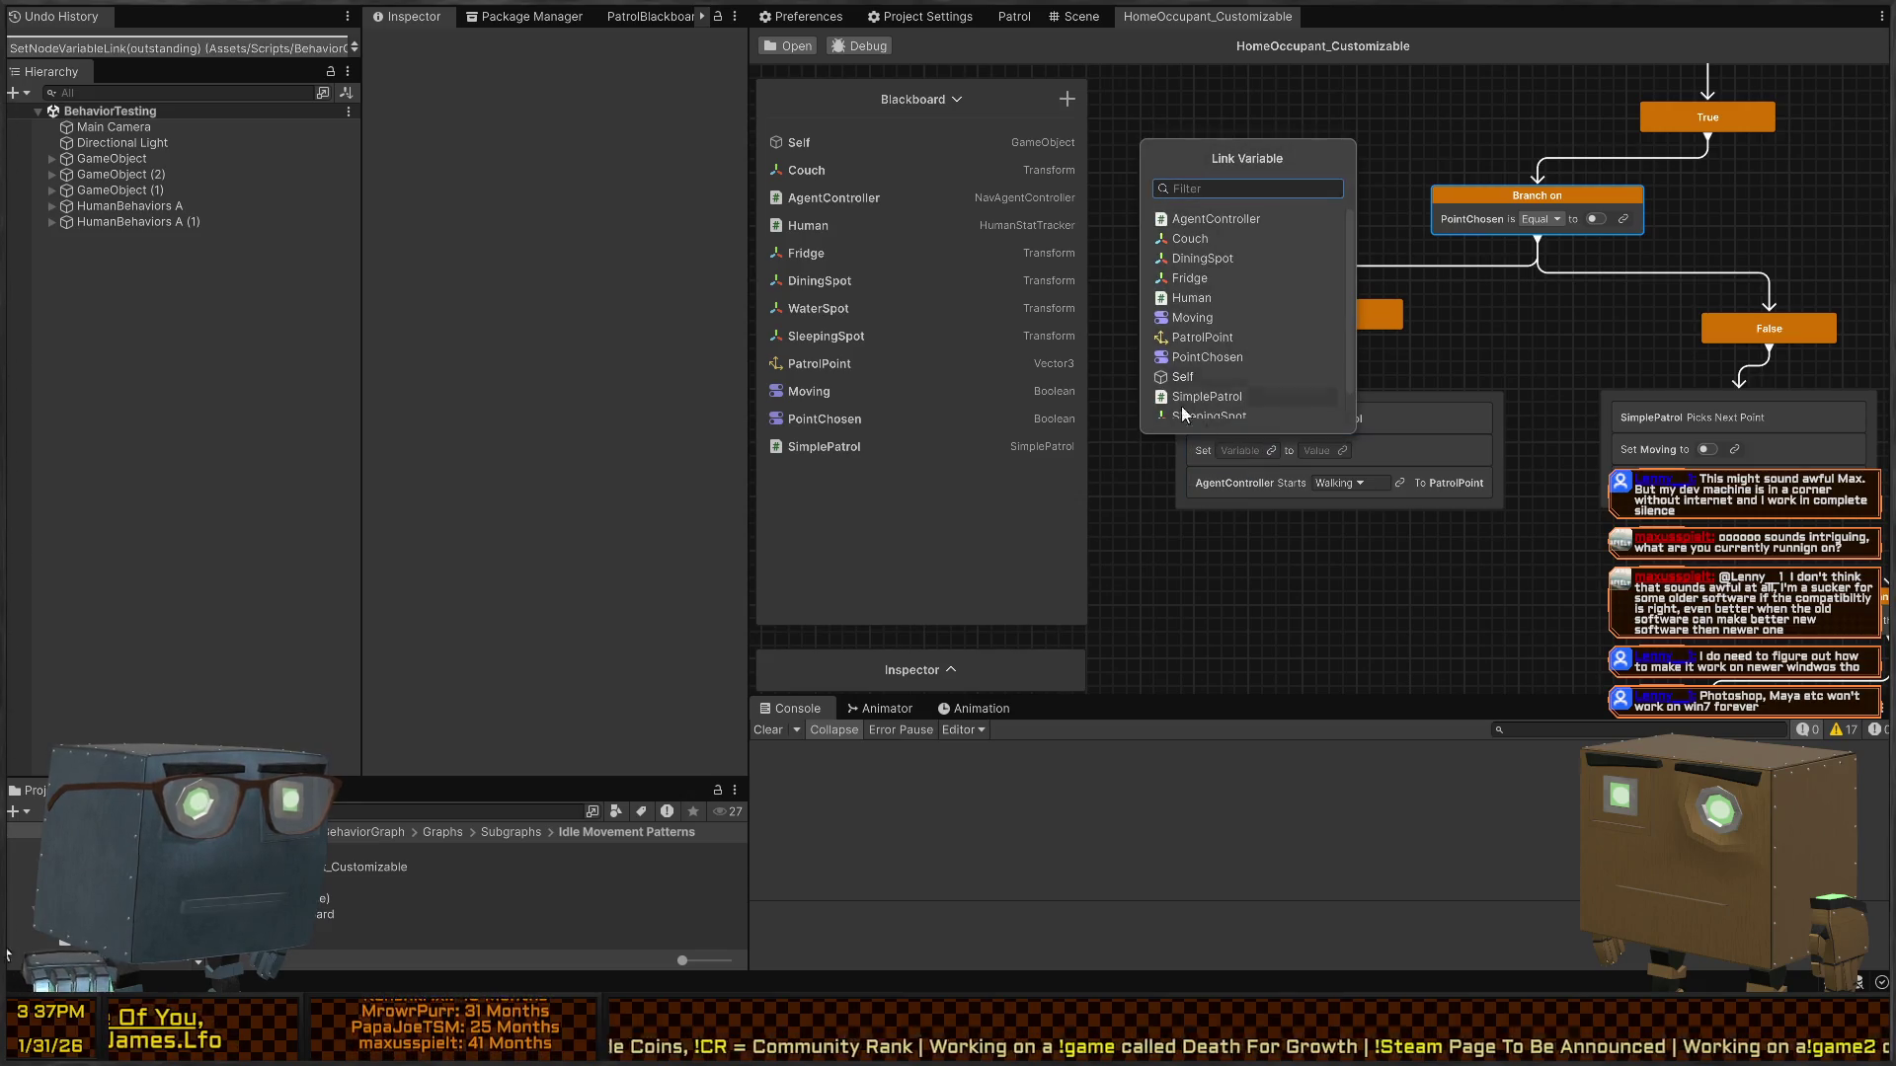
click(1217, 357)
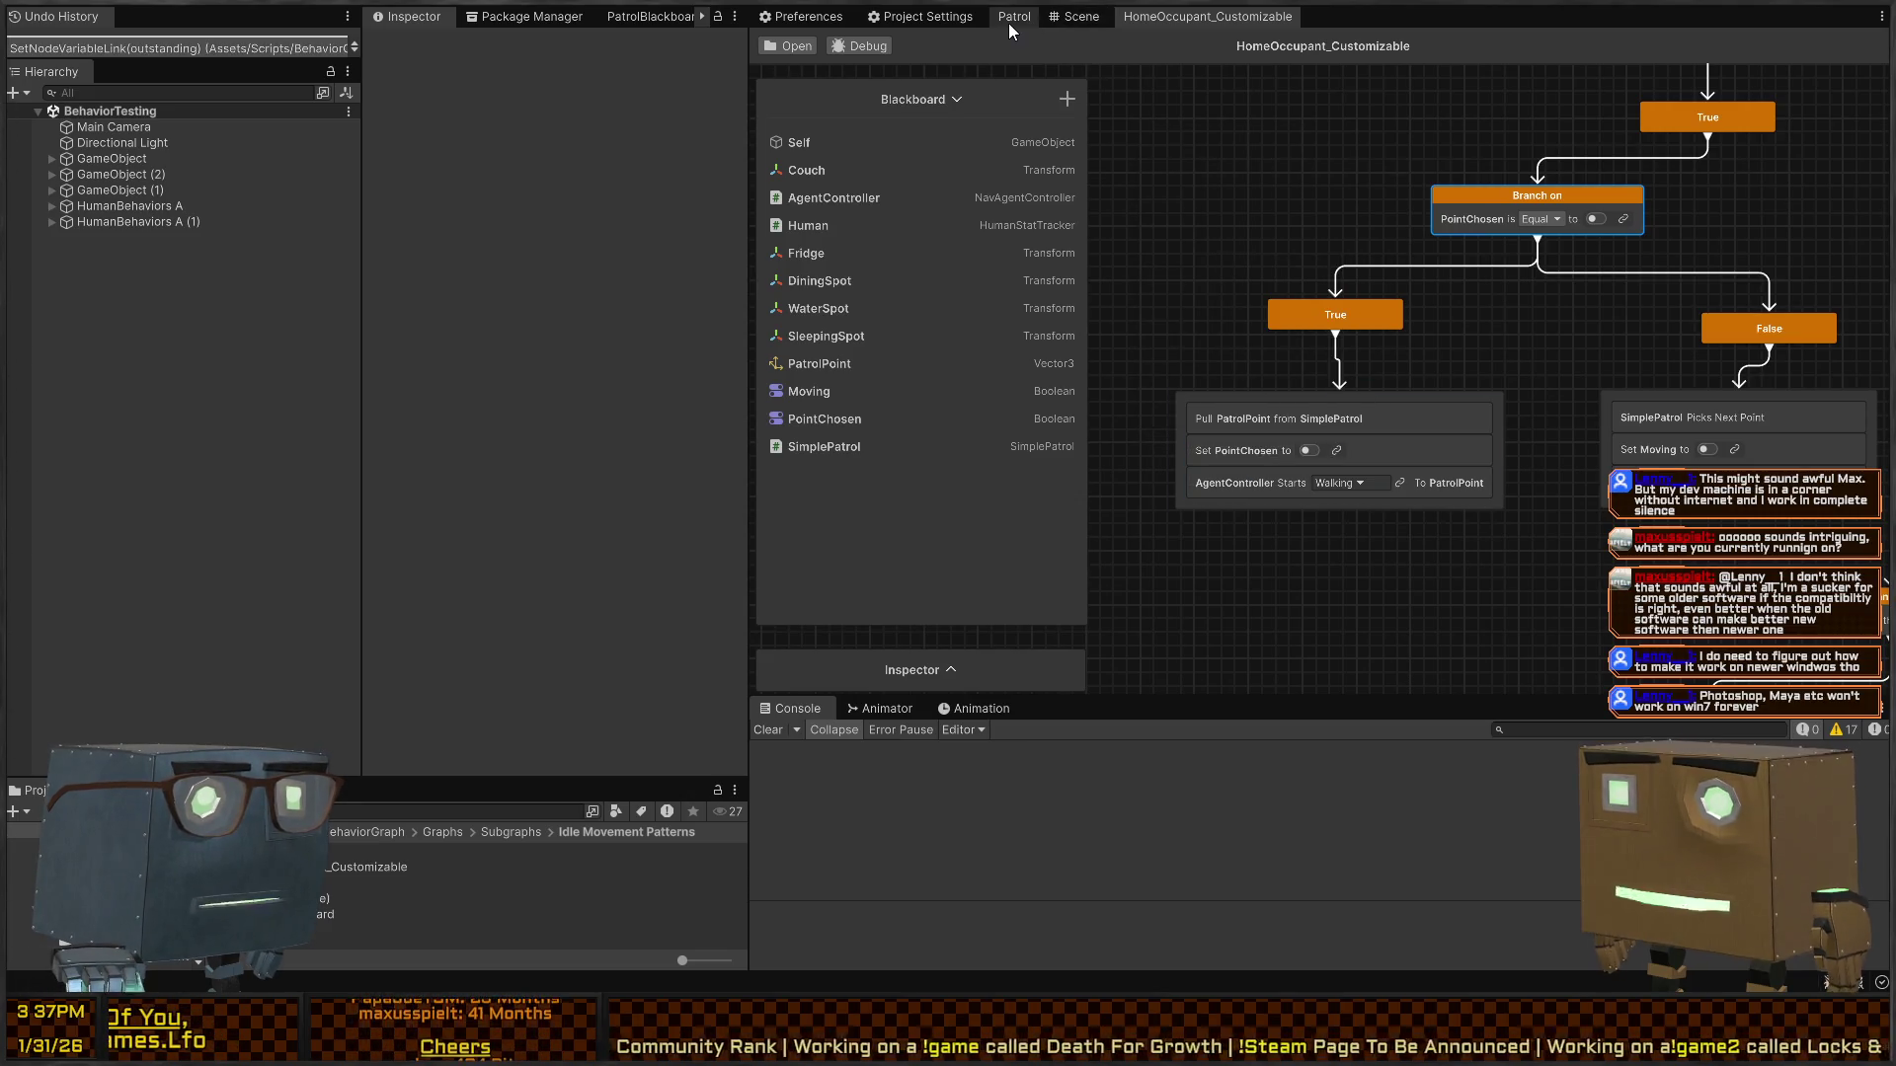
- Compare with the Patrol graph, keeping its AgentController start state on Walking
click(1009, 21)
click(1193, 22)
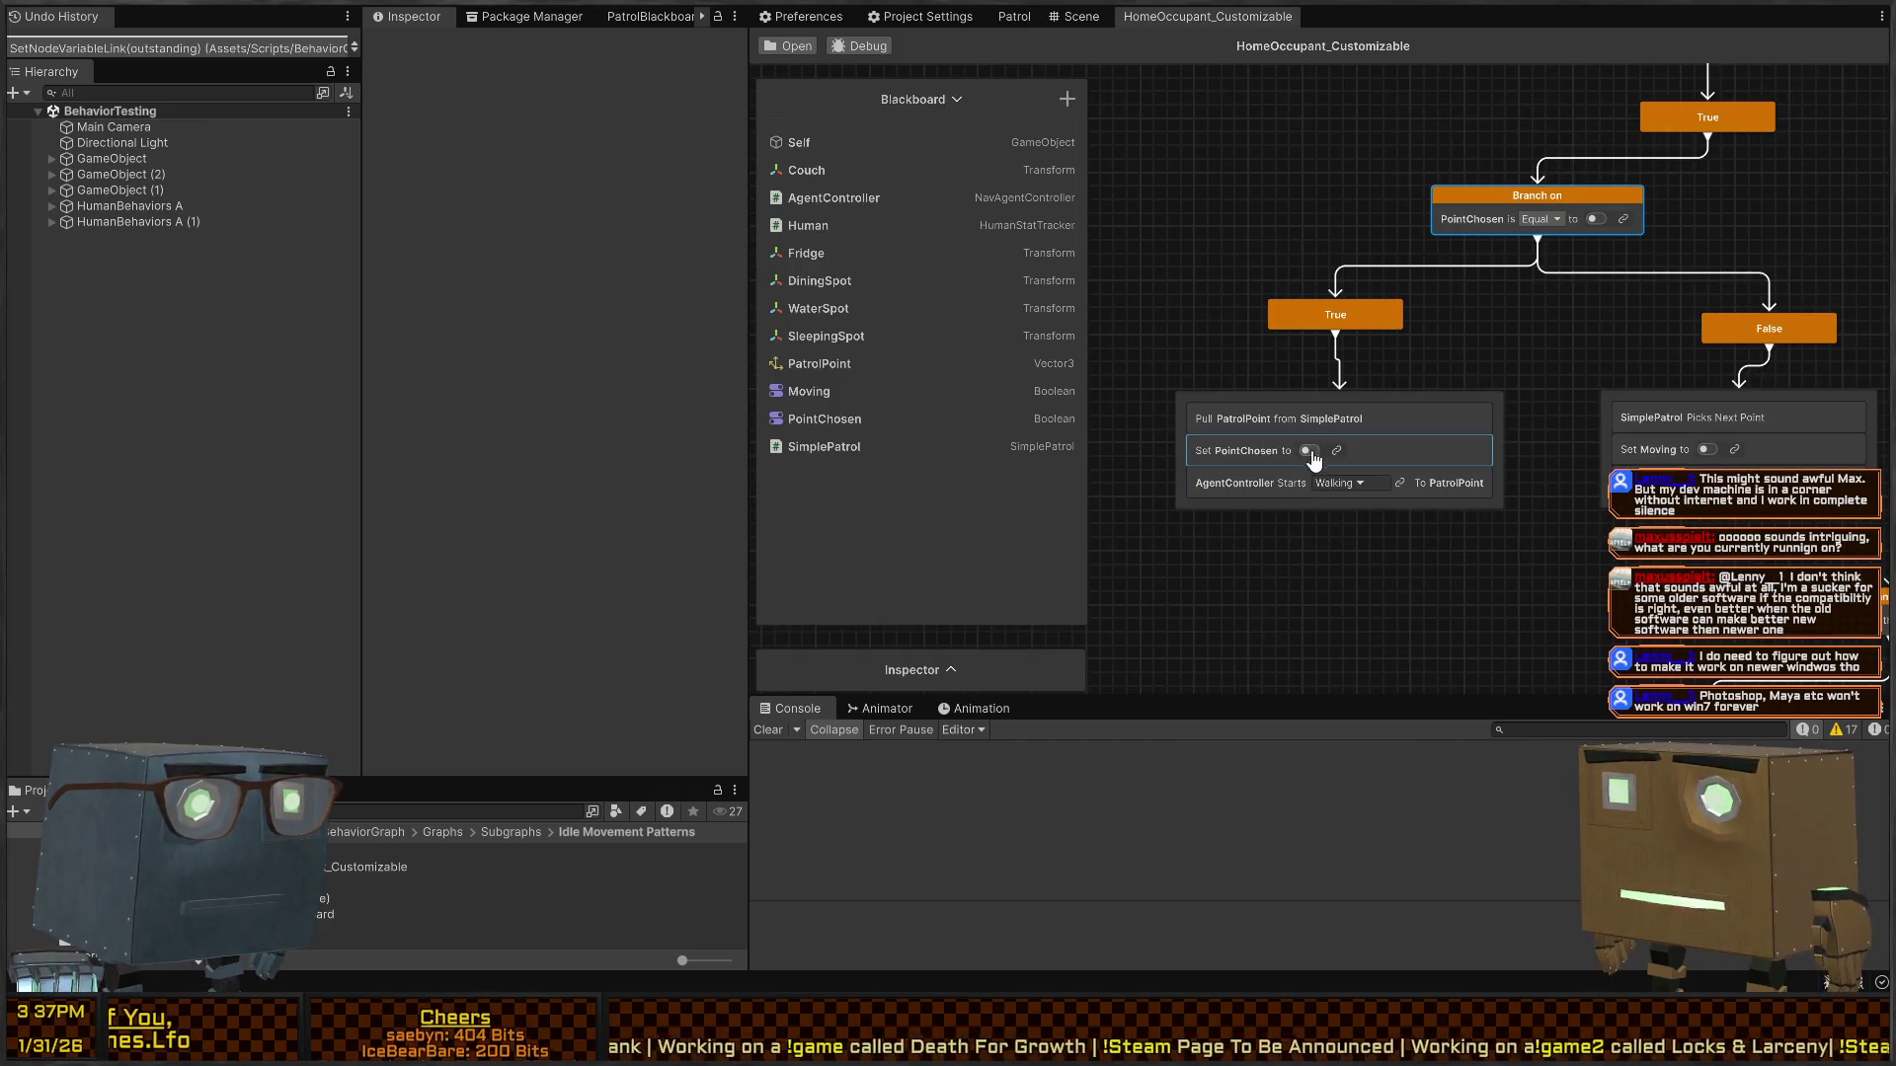
click(1014, 17)
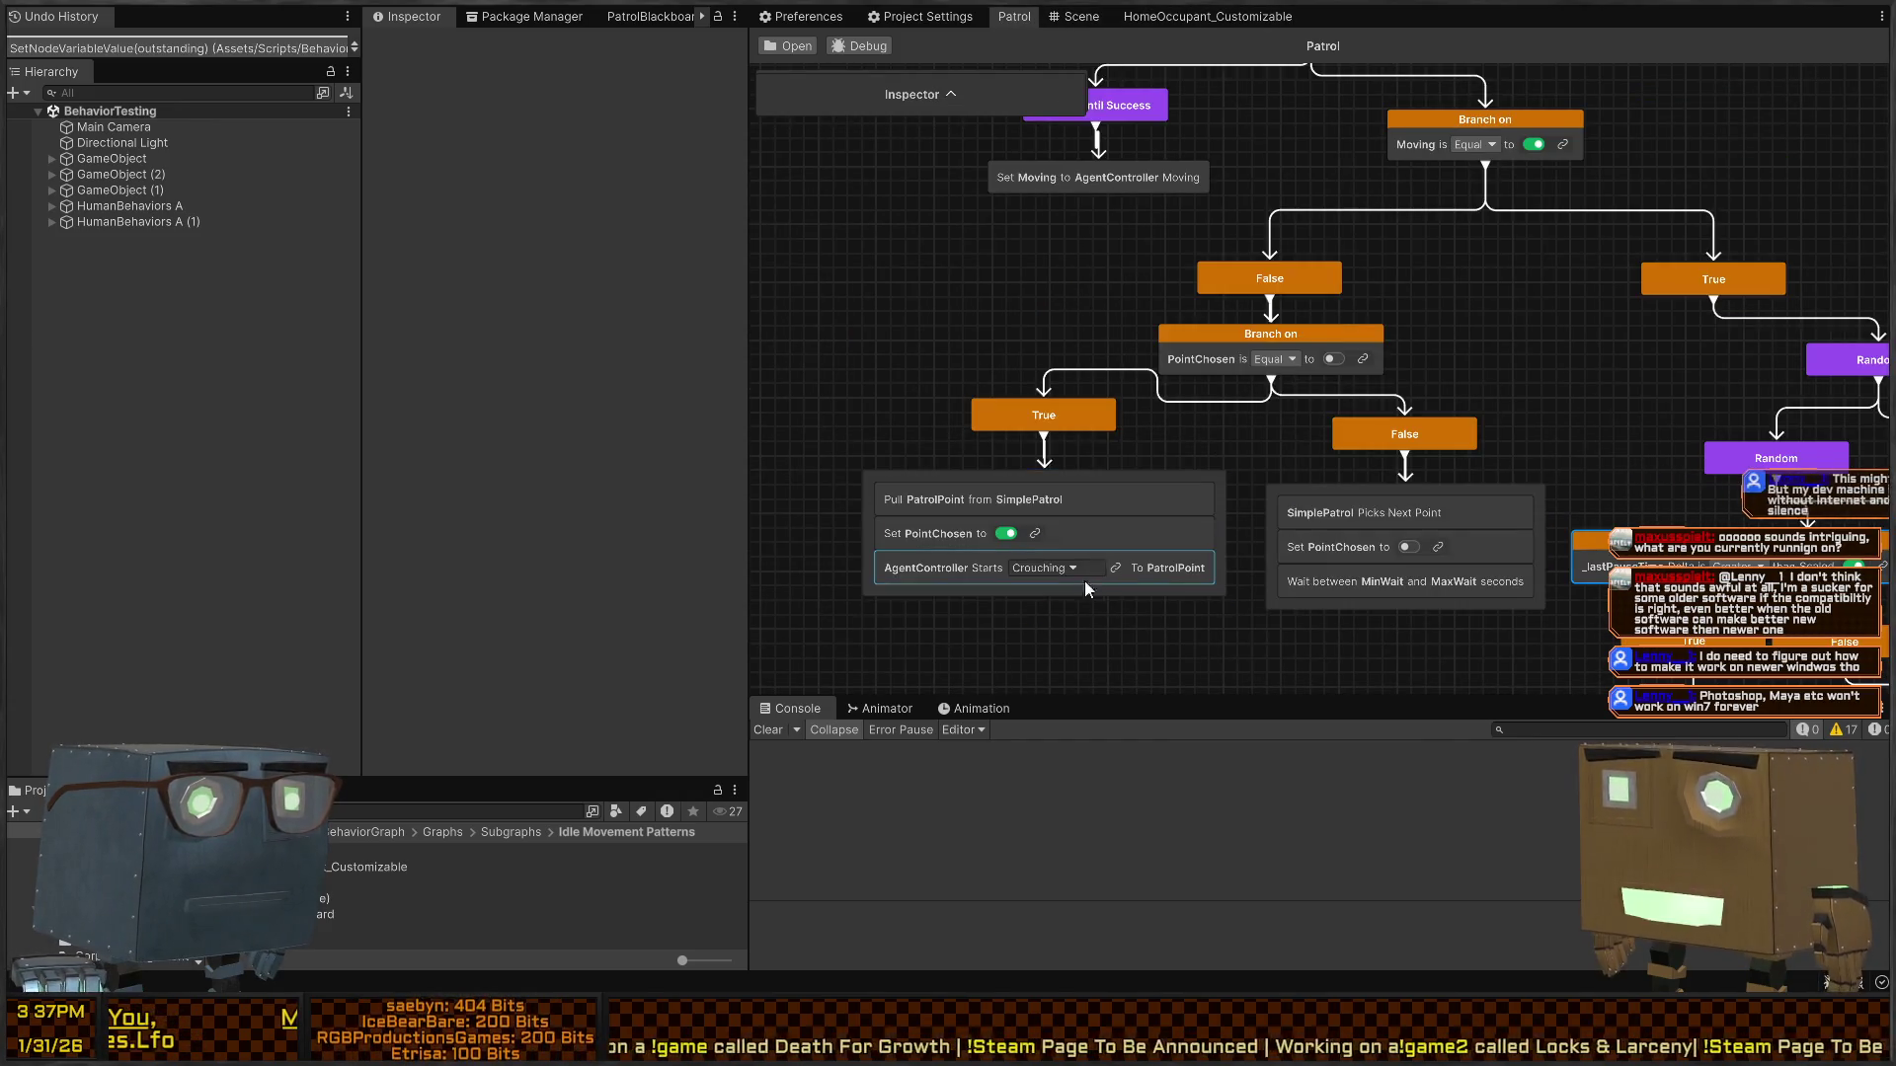
click(1062, 569)
click(1045, 620)
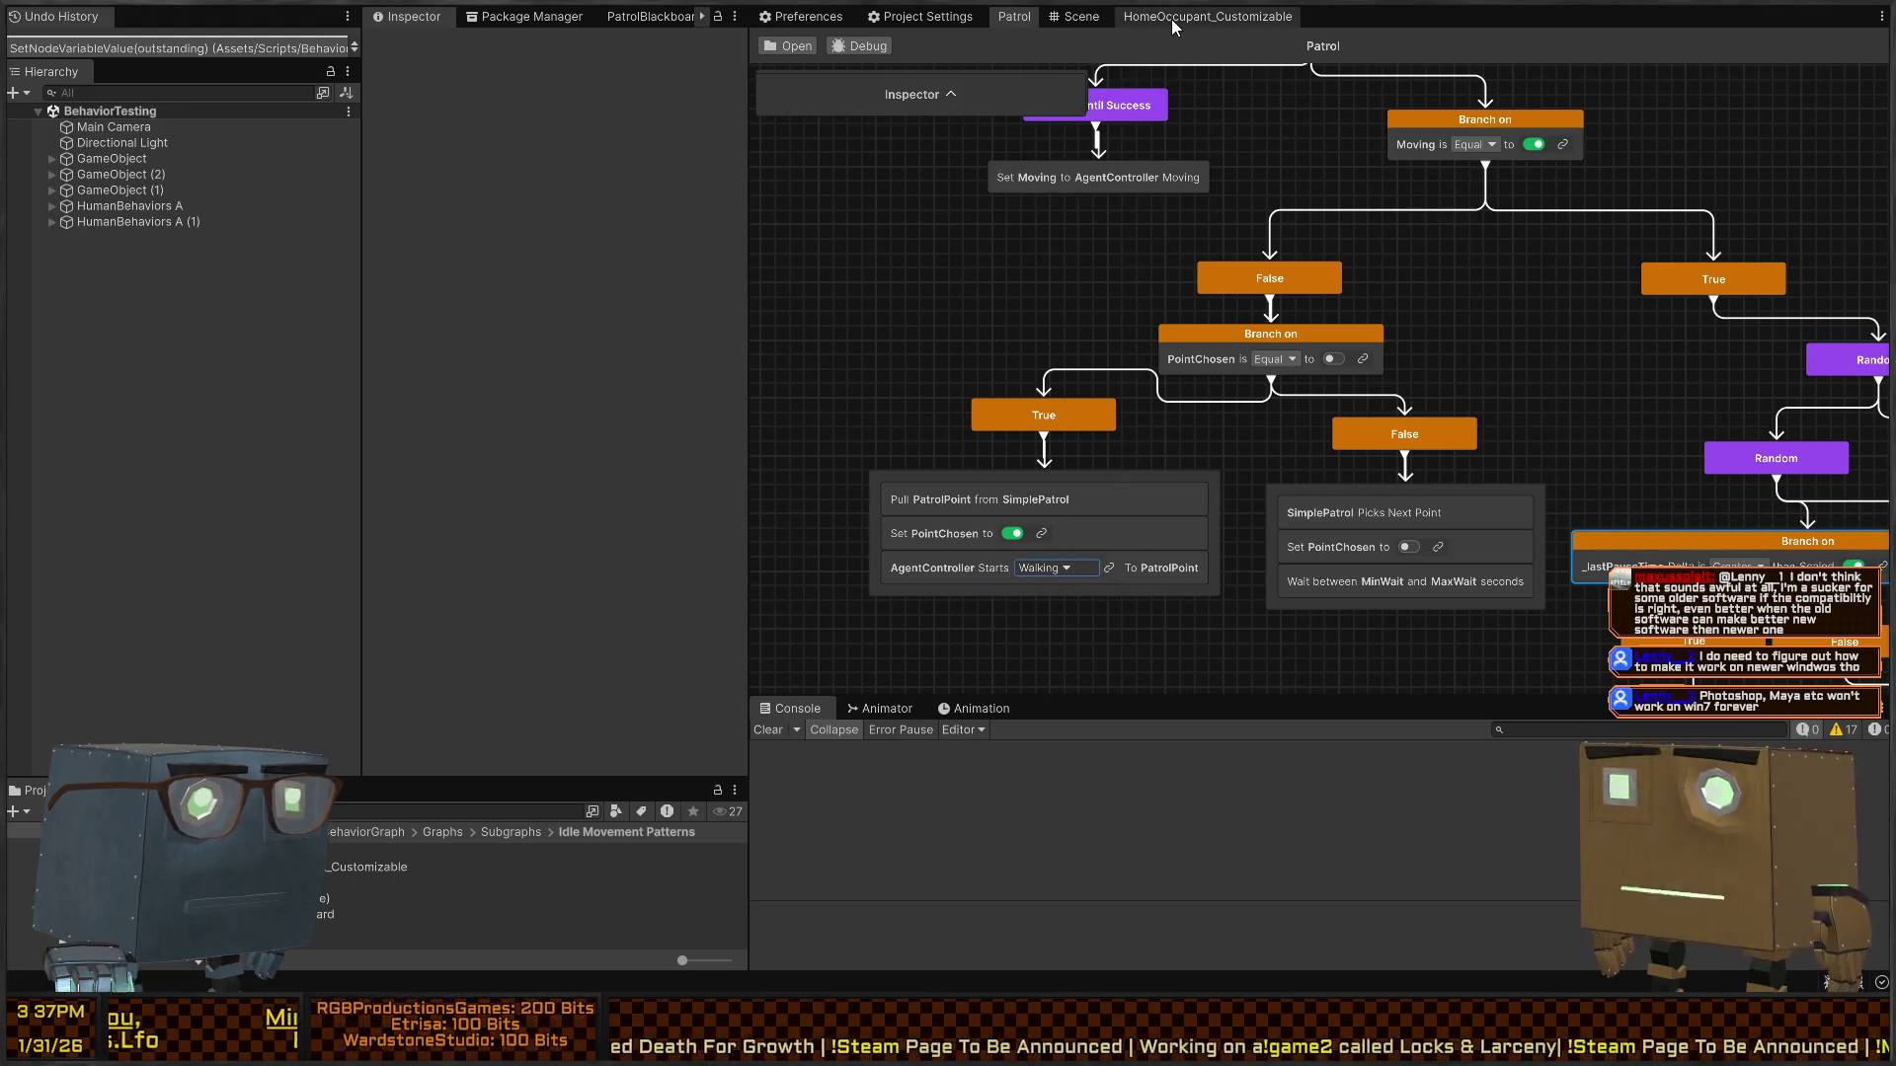
click(1171, 20)
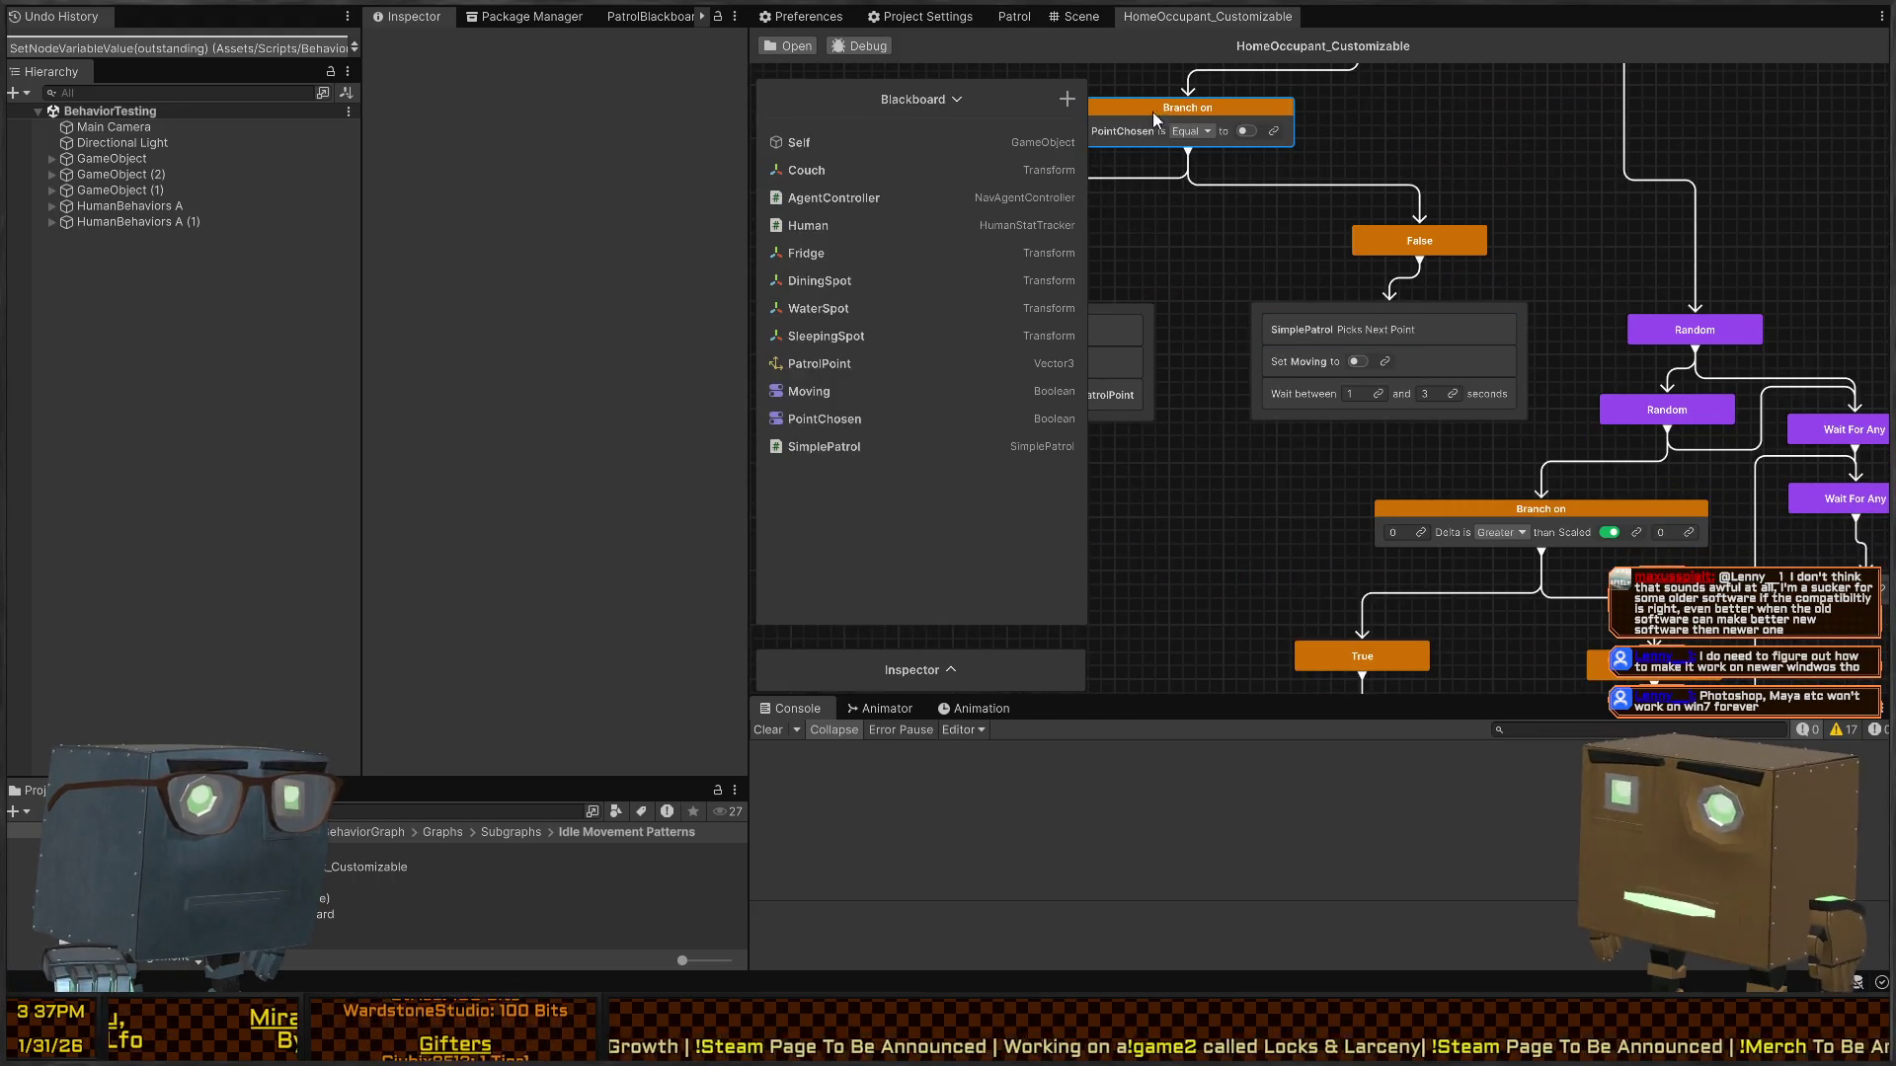
click(1027, 16)
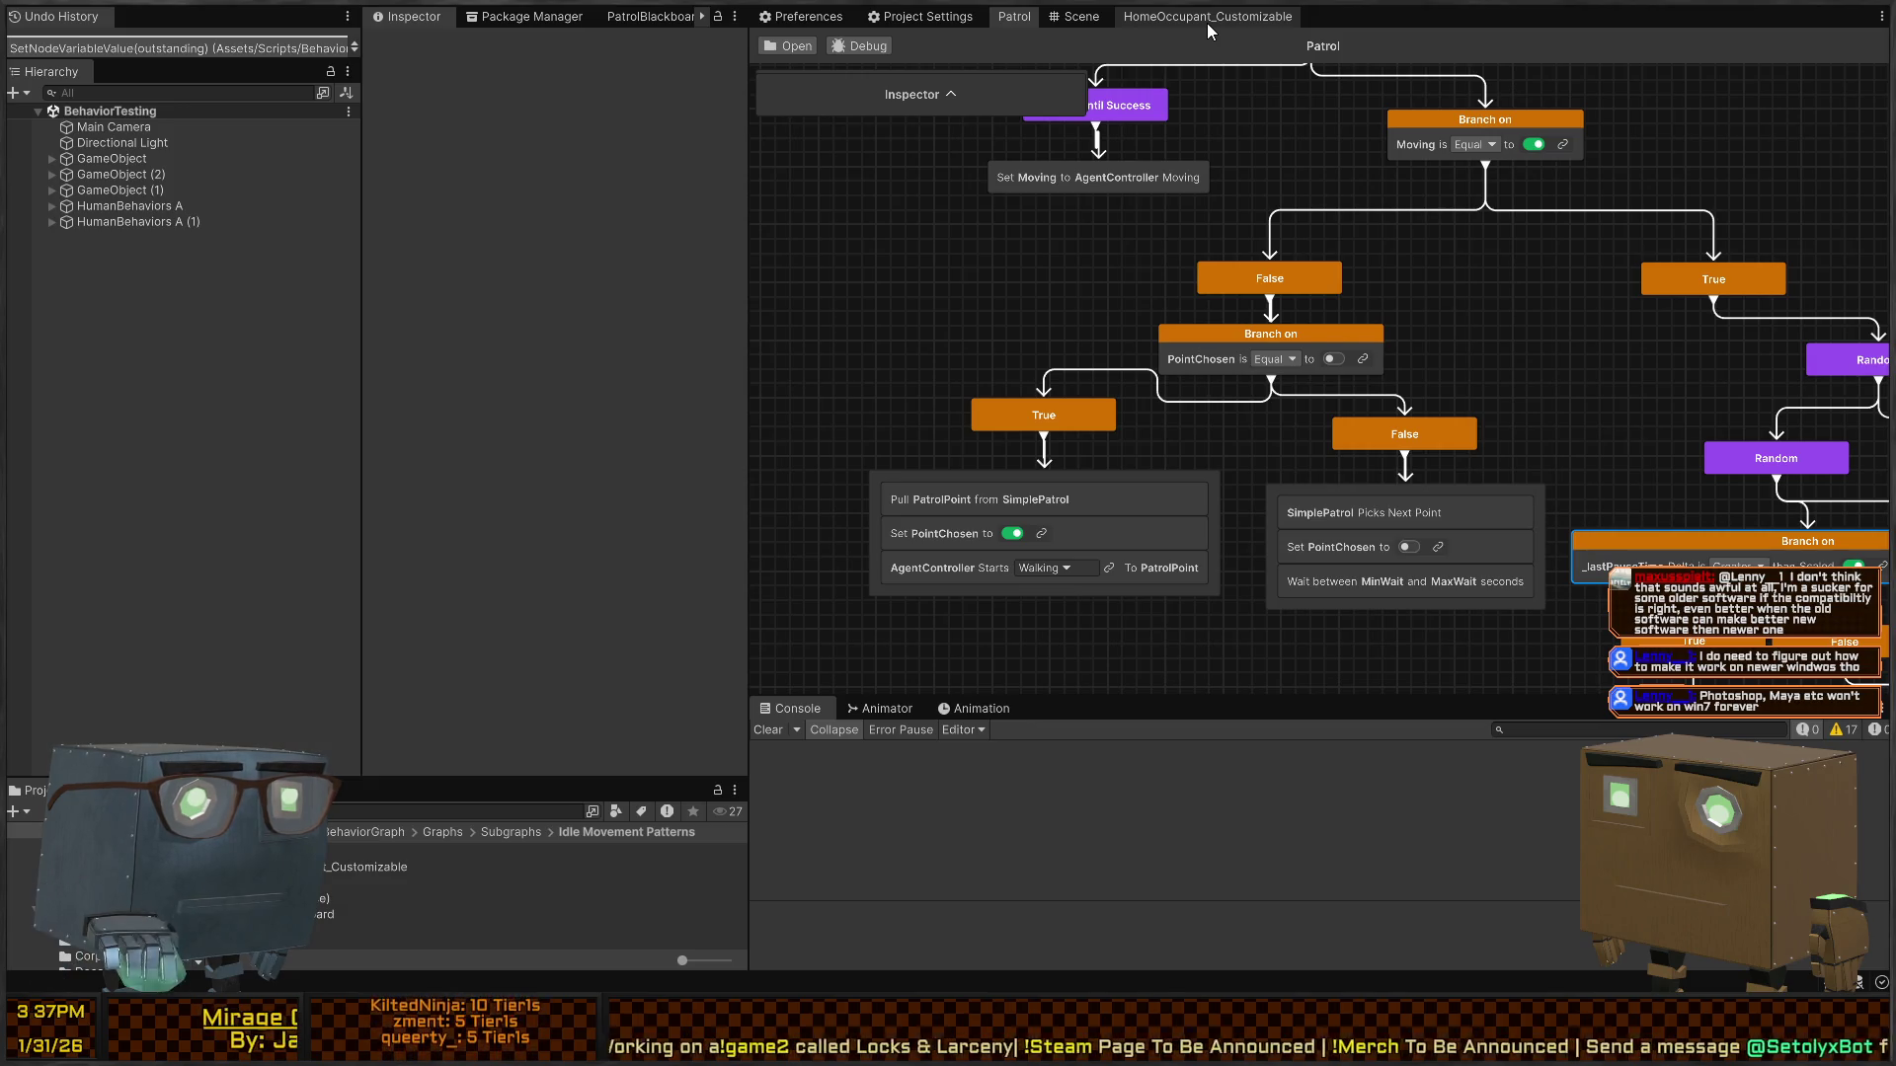
click(1207, 20)
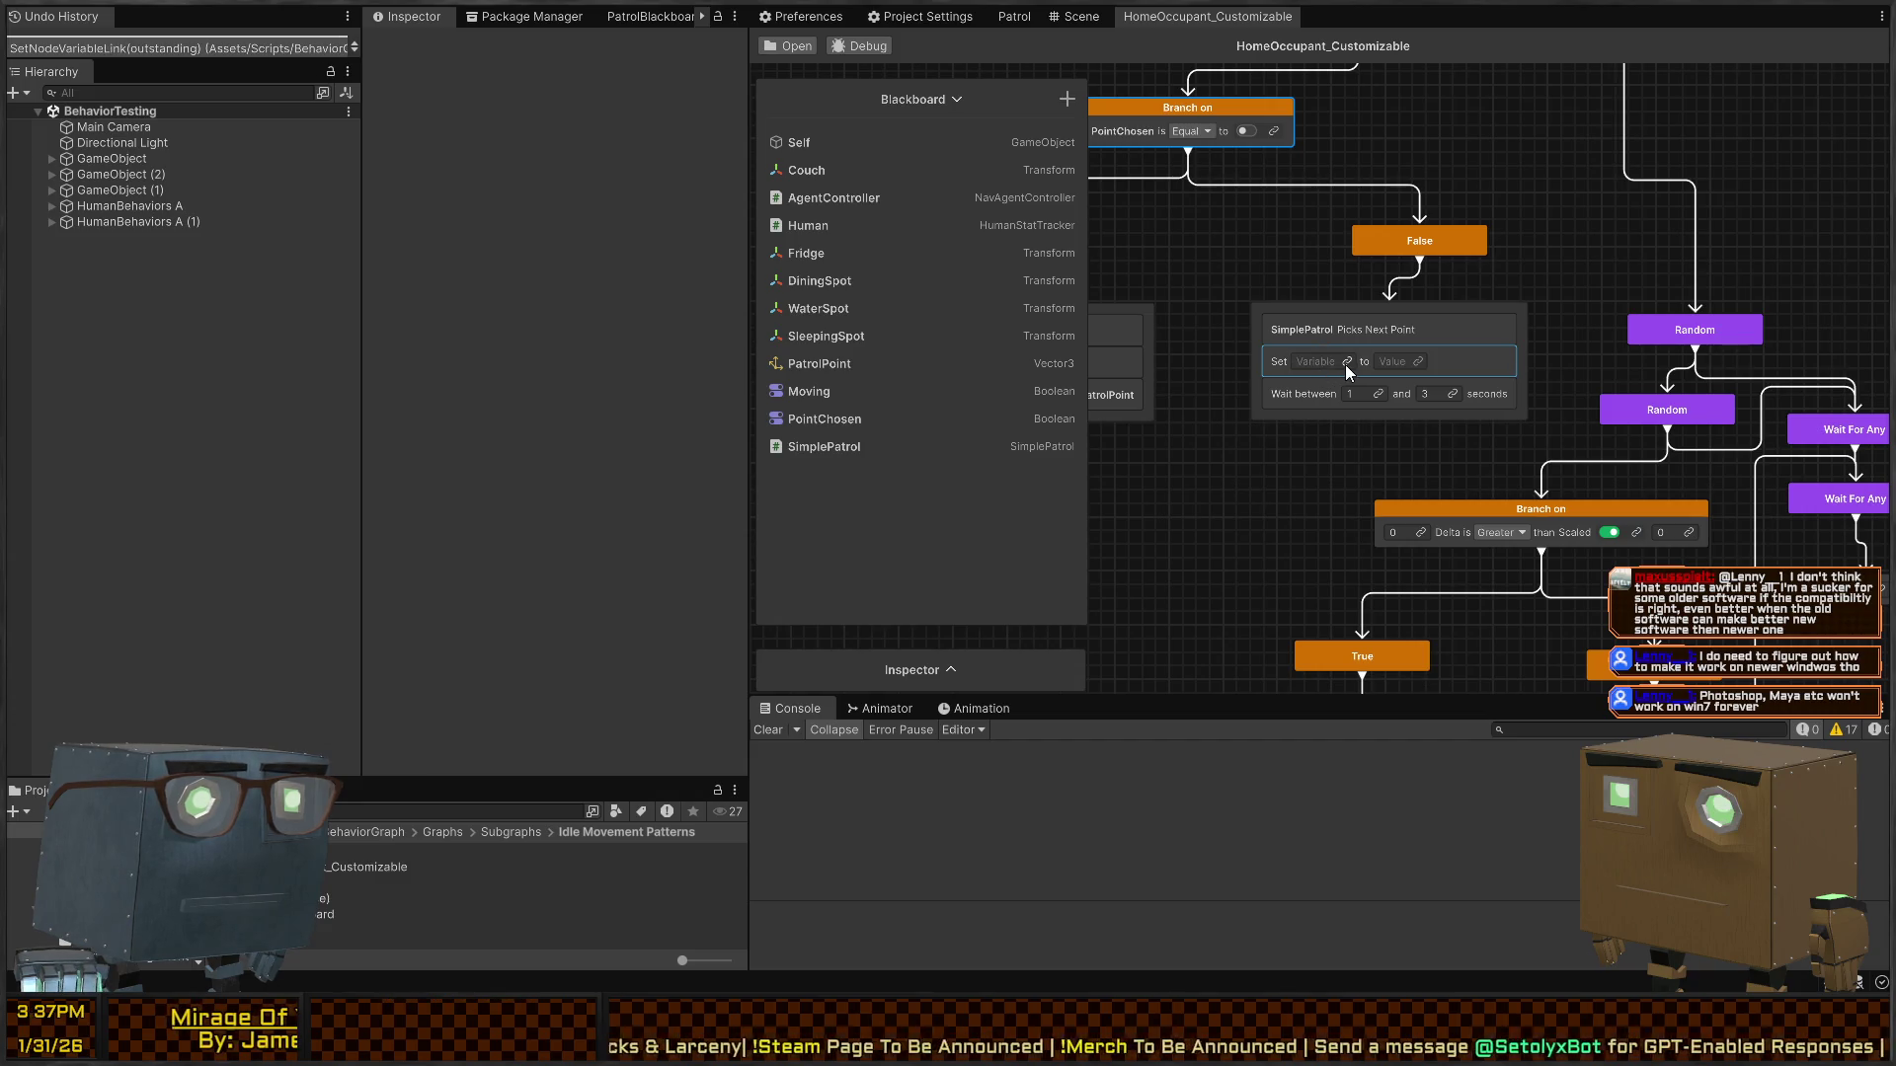
- Switch the Picks Next Point Set Variable row from Moving to PointChosen
click(1346, 362)
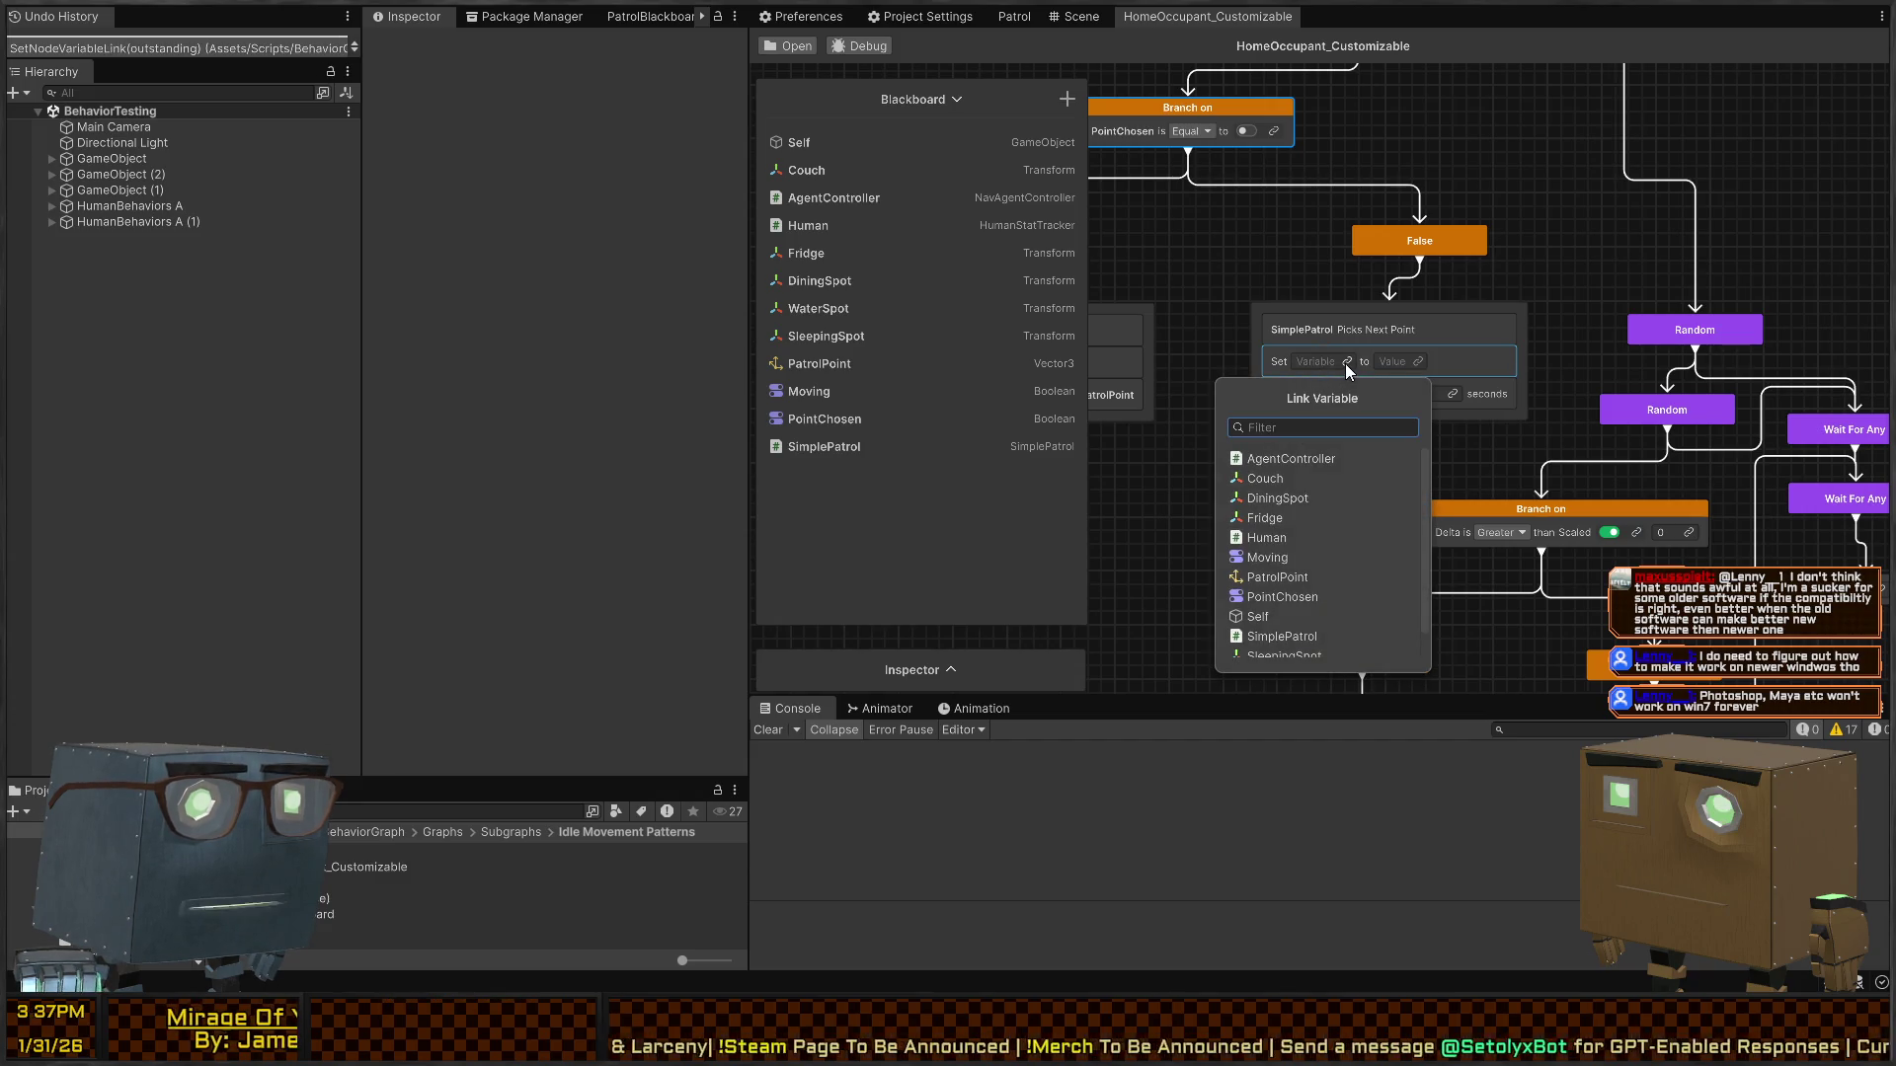
click(1308, 597)
mouse_move(1329, 459)
mouse_down()
mouse_move(1257, 405)
mouse_move(1214, 406)
mouse_move(1367, 482)
mouse_move(1406, 367)
mouse_move(1406, 387)
mouse_up()
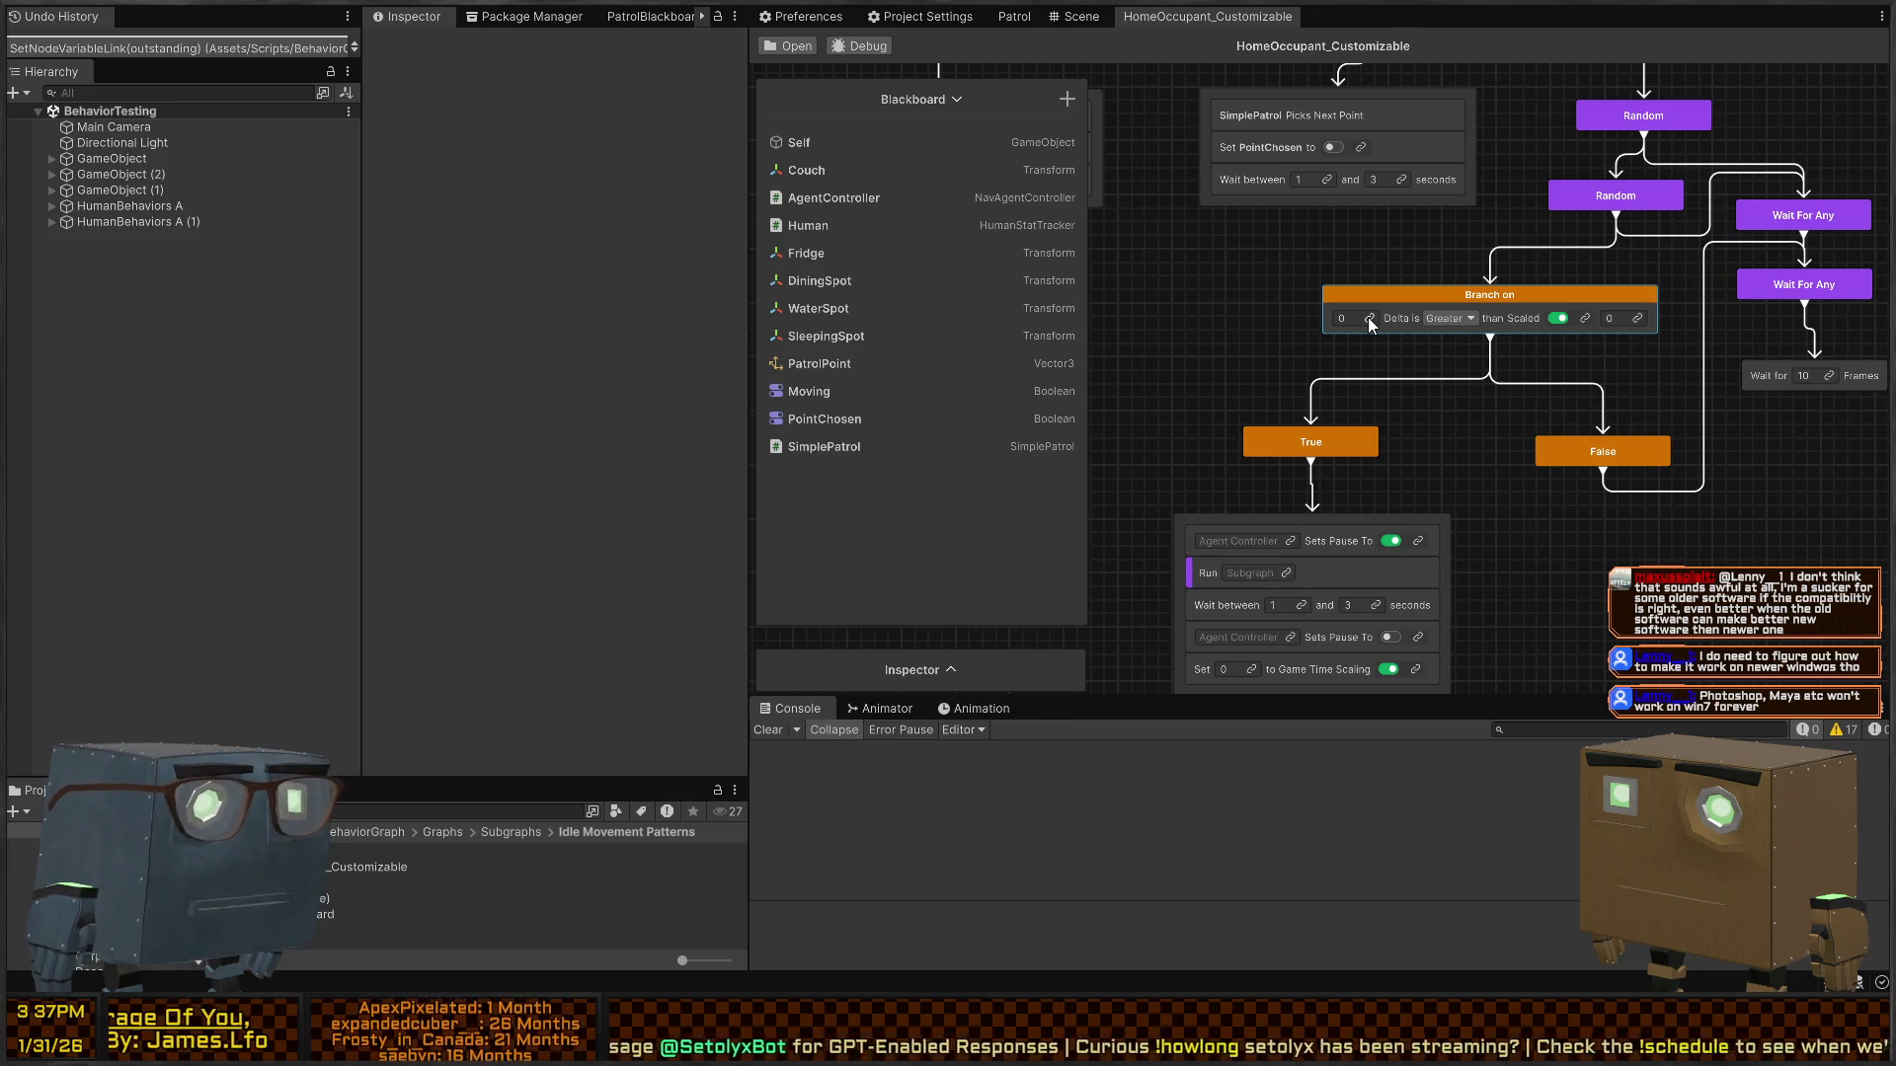
drag(1254, 249, 1286, 328)
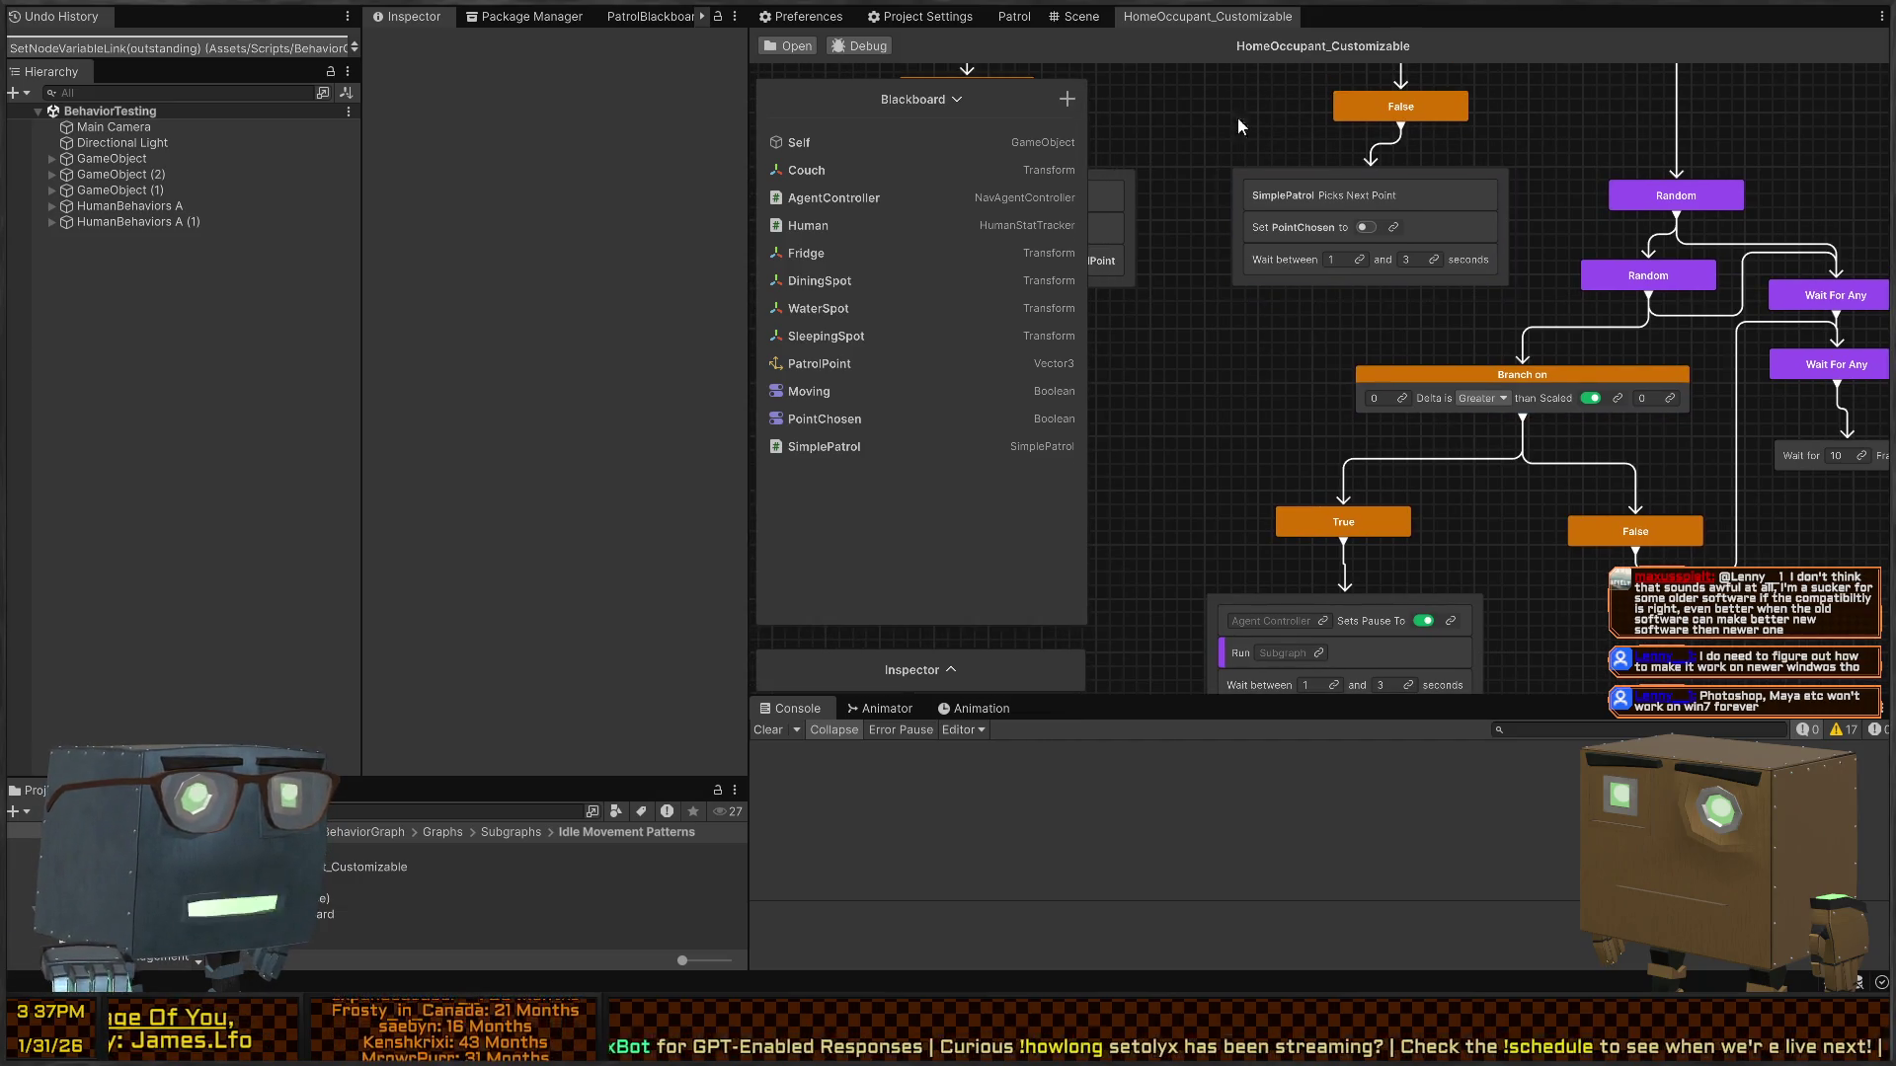
click(998, 14)
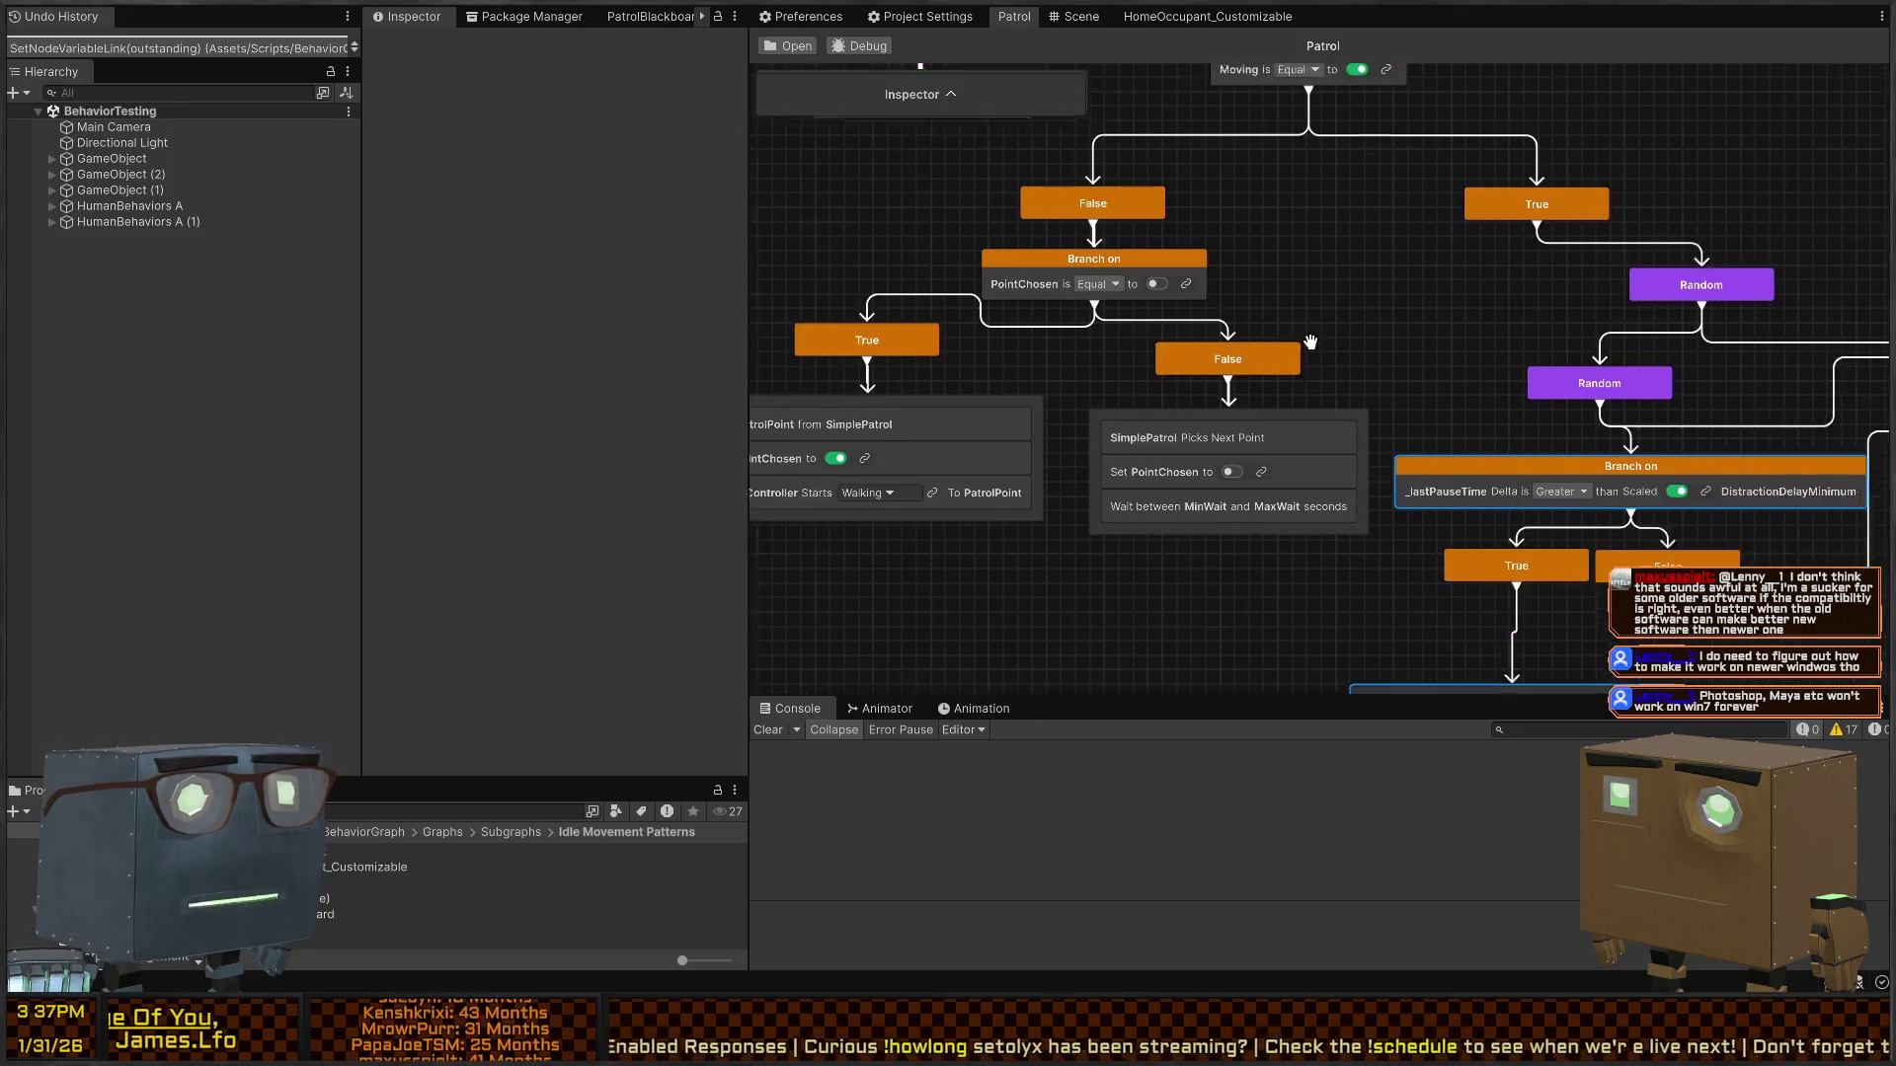
scroll(1297, 463, down, 2)
scroll(1193, 264, up, 2)
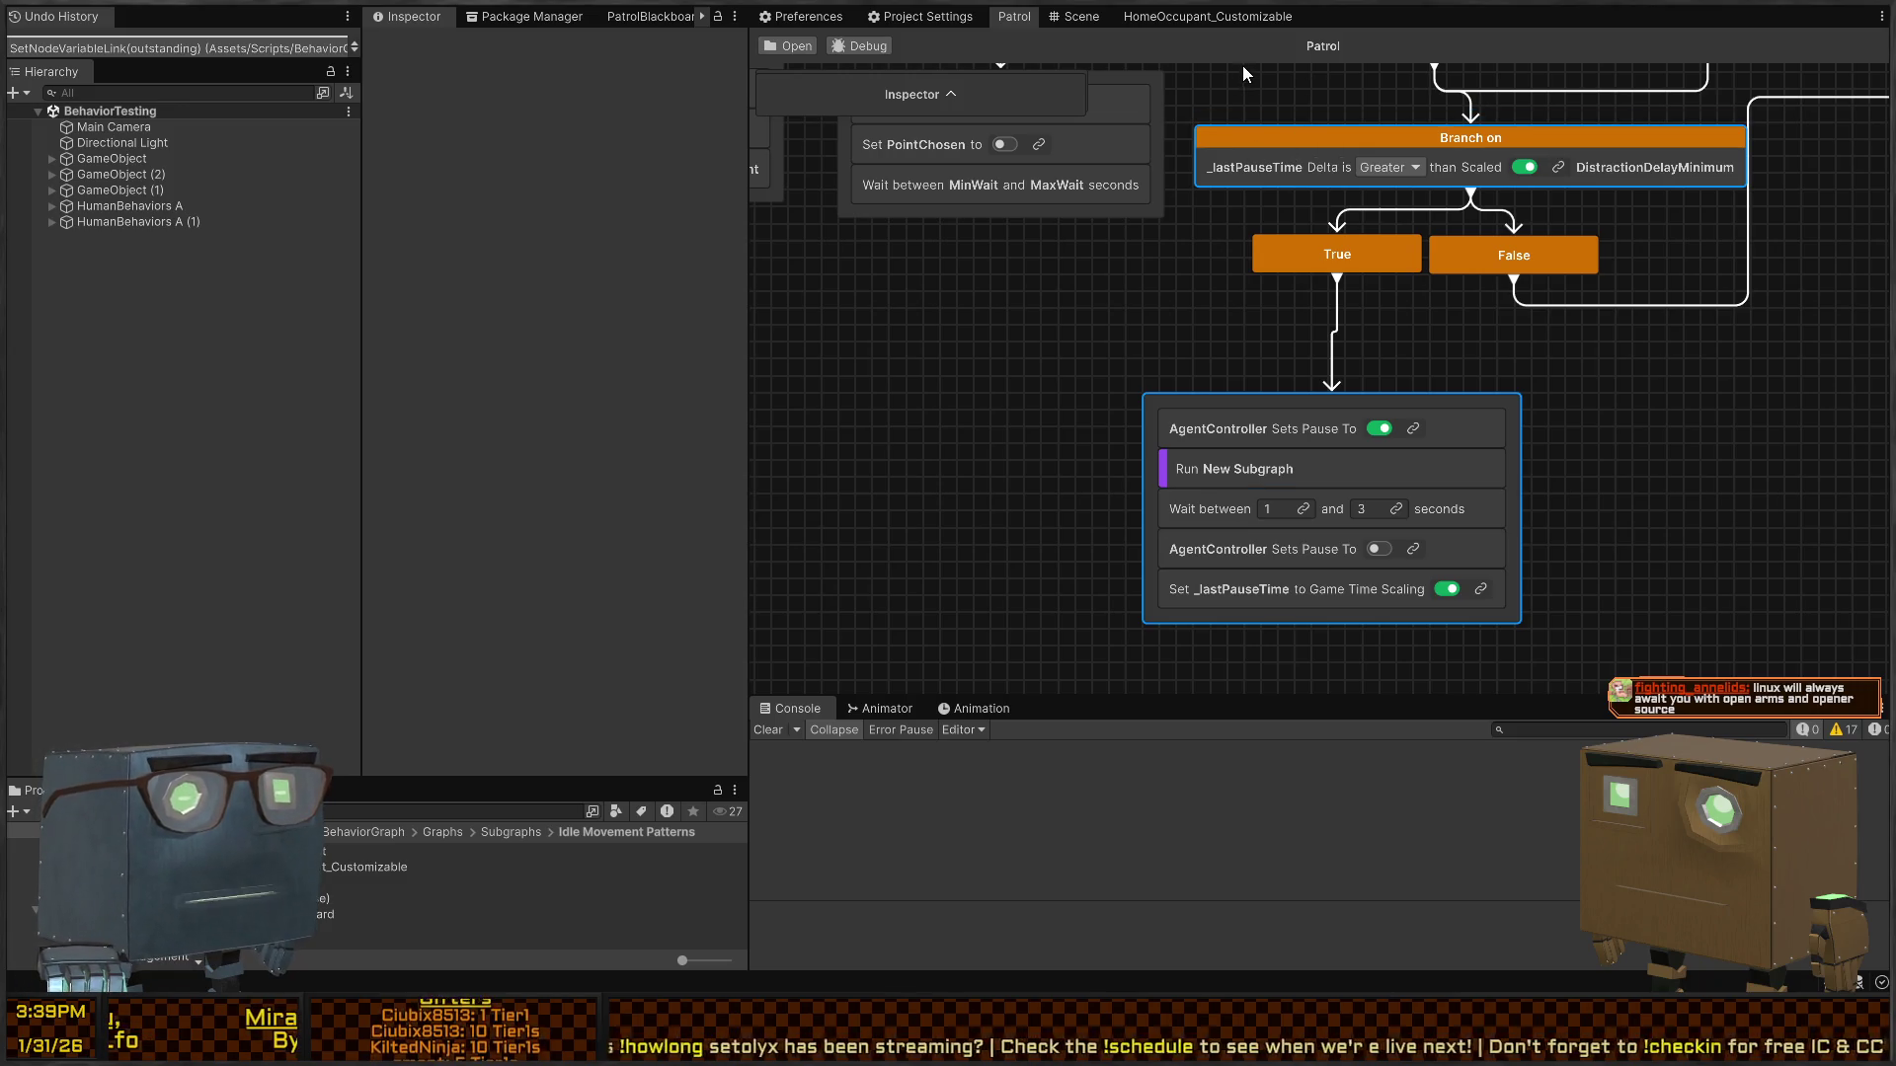
- Link the first pause step's controller to AgentController and delete the Run Subgraph step
click(1227, 20)
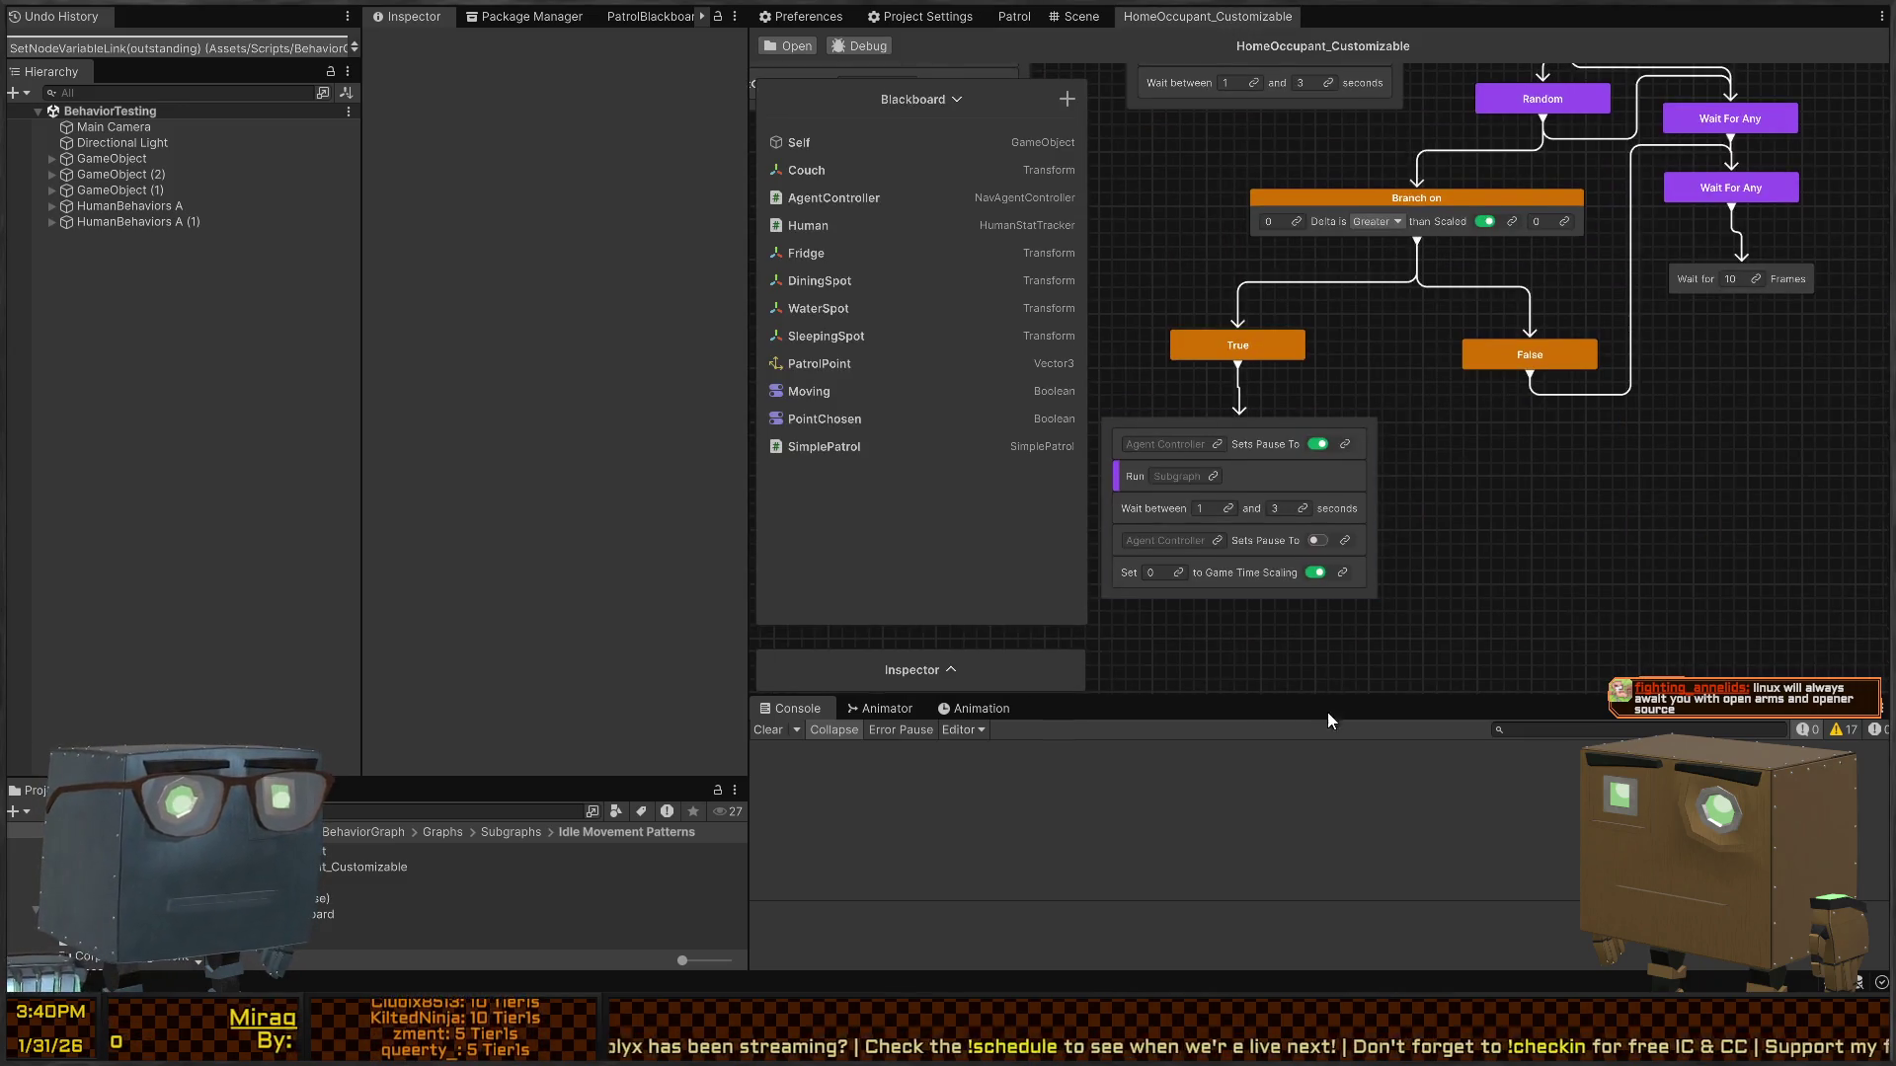
click(1218, 444)
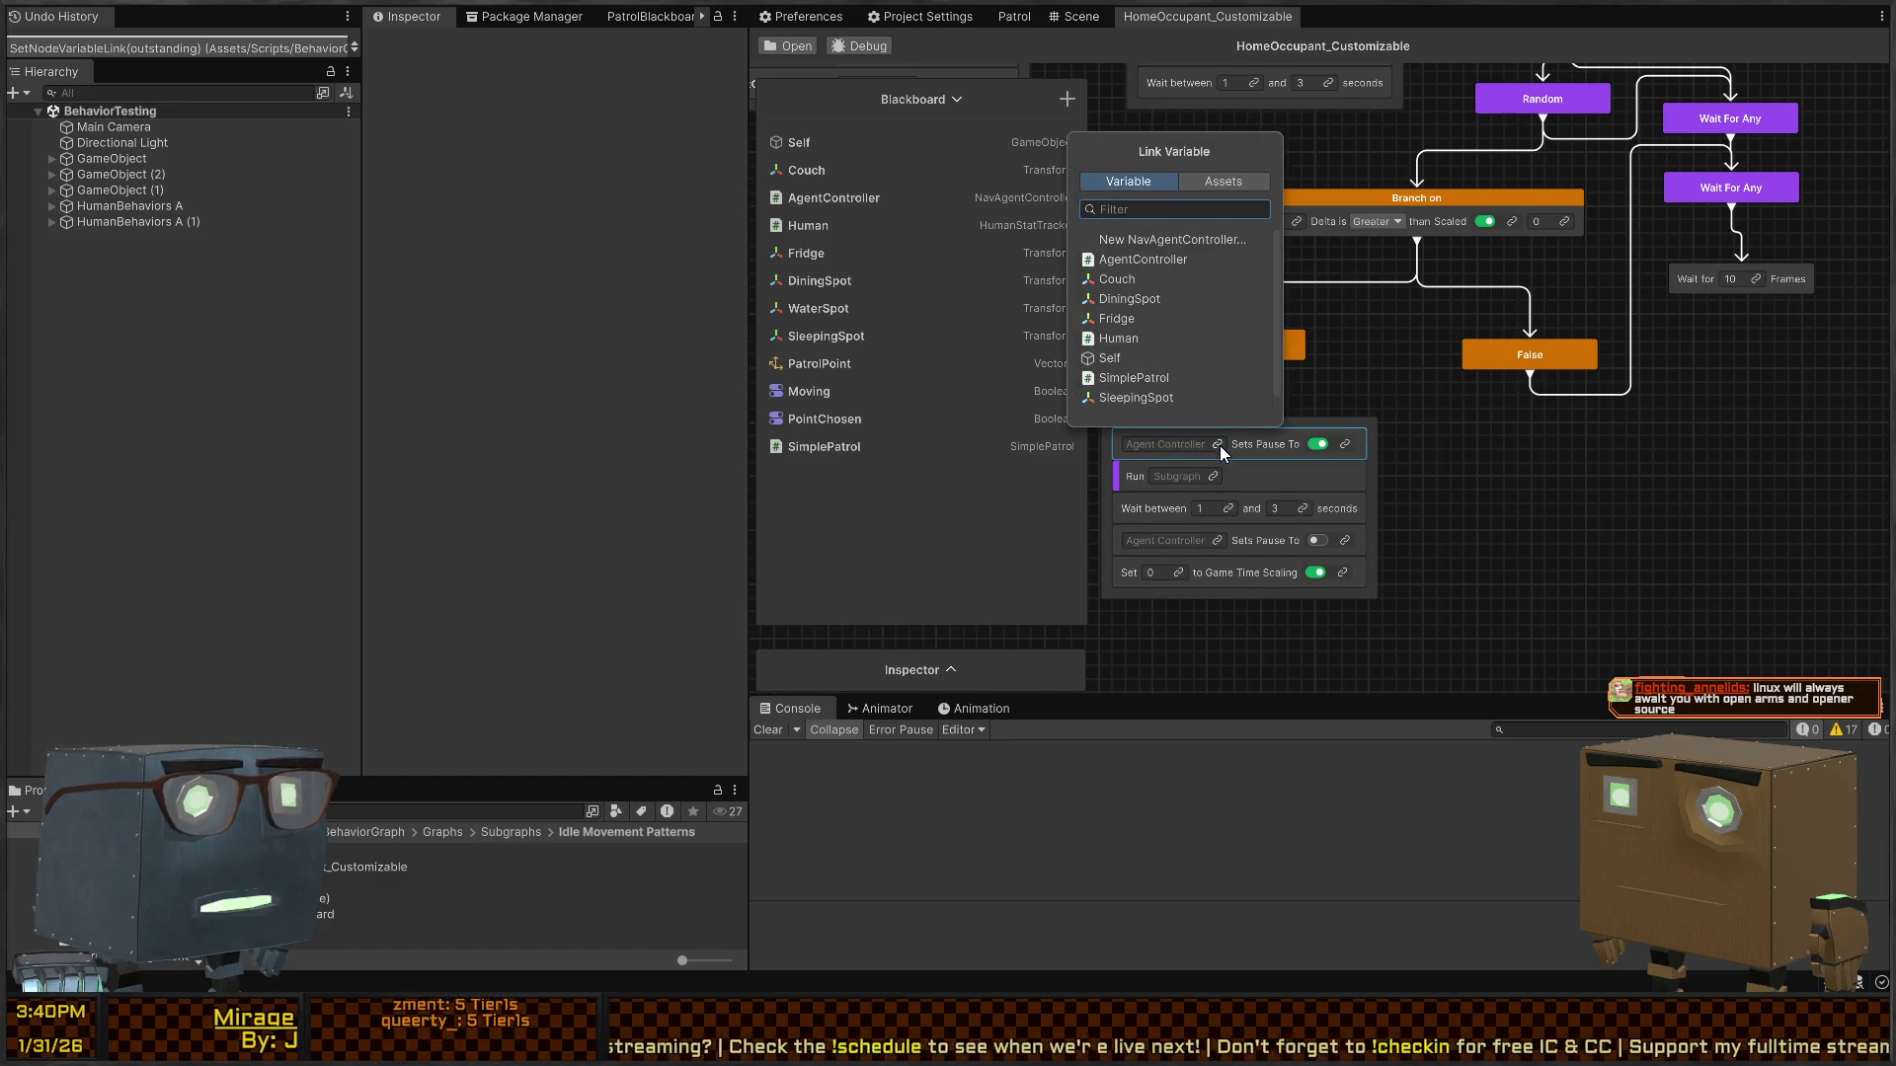
click(1145, 259)
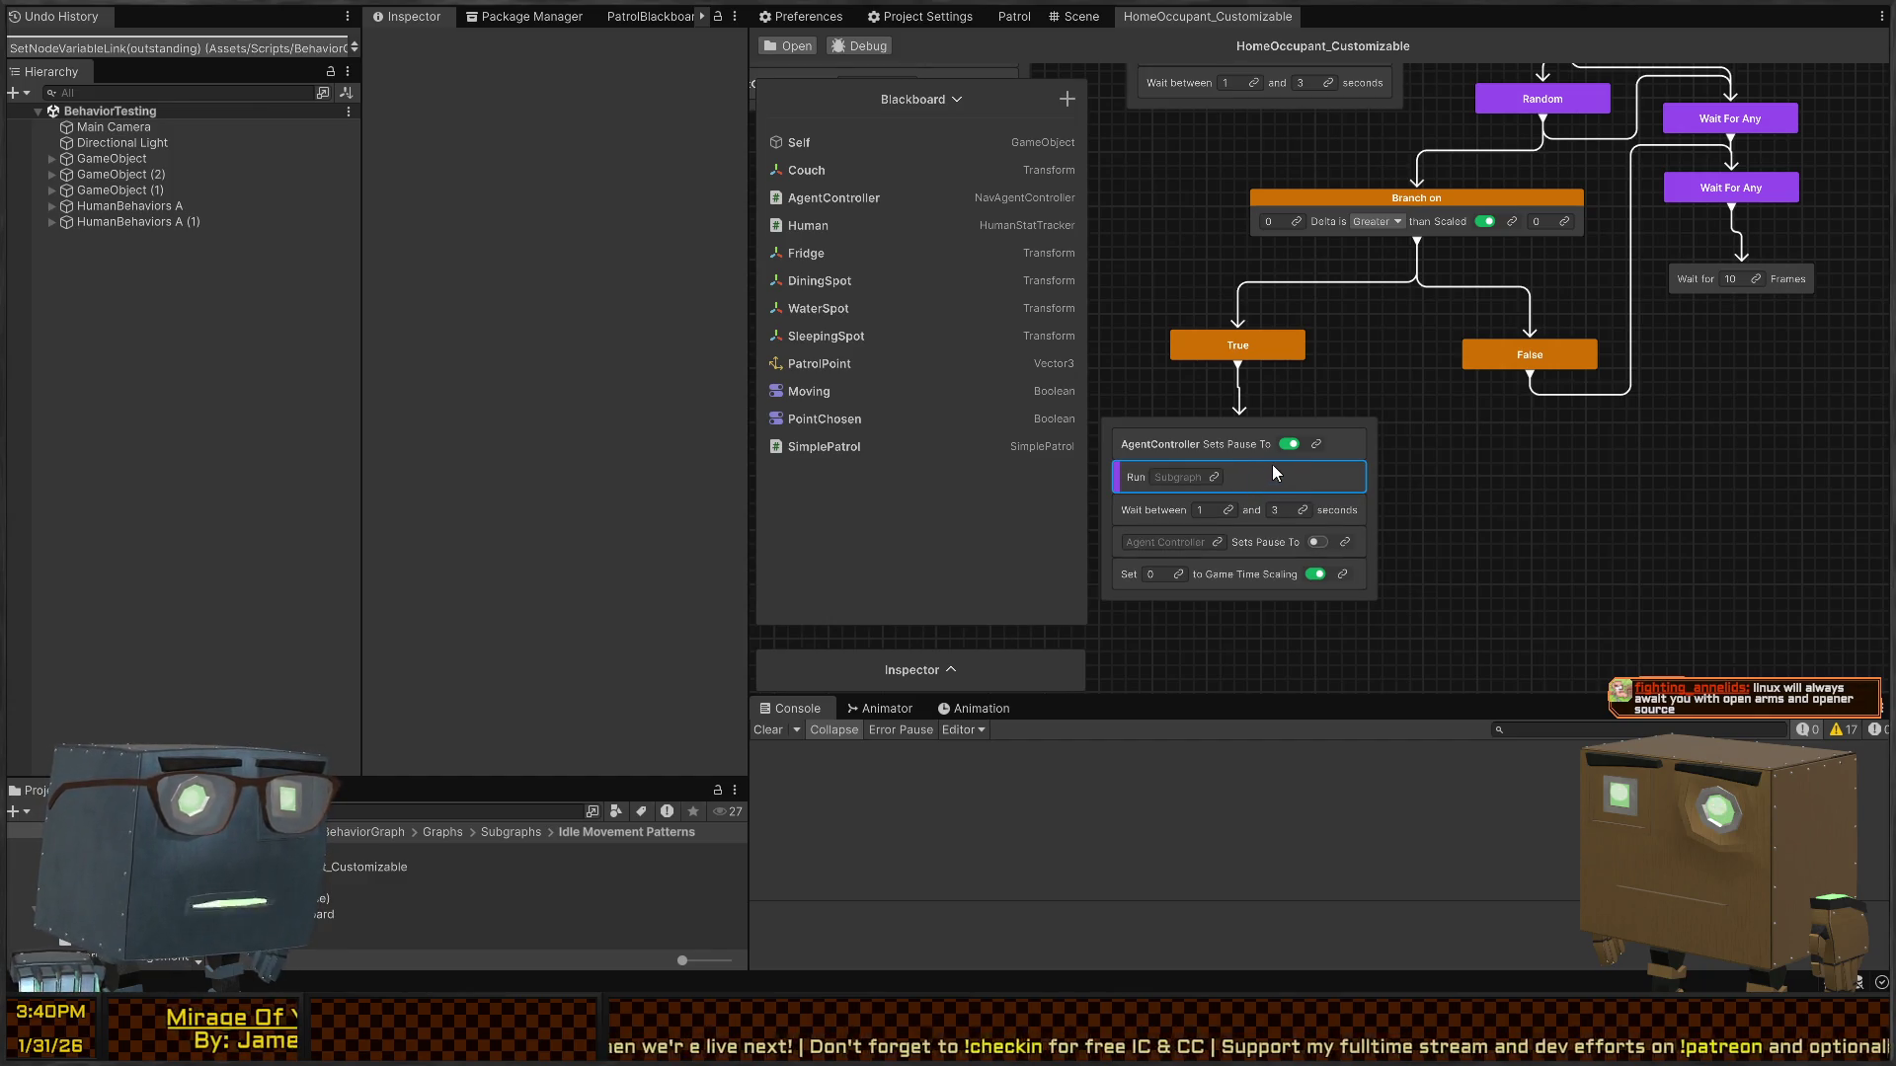
drag(1368, 438, 1430, 482)
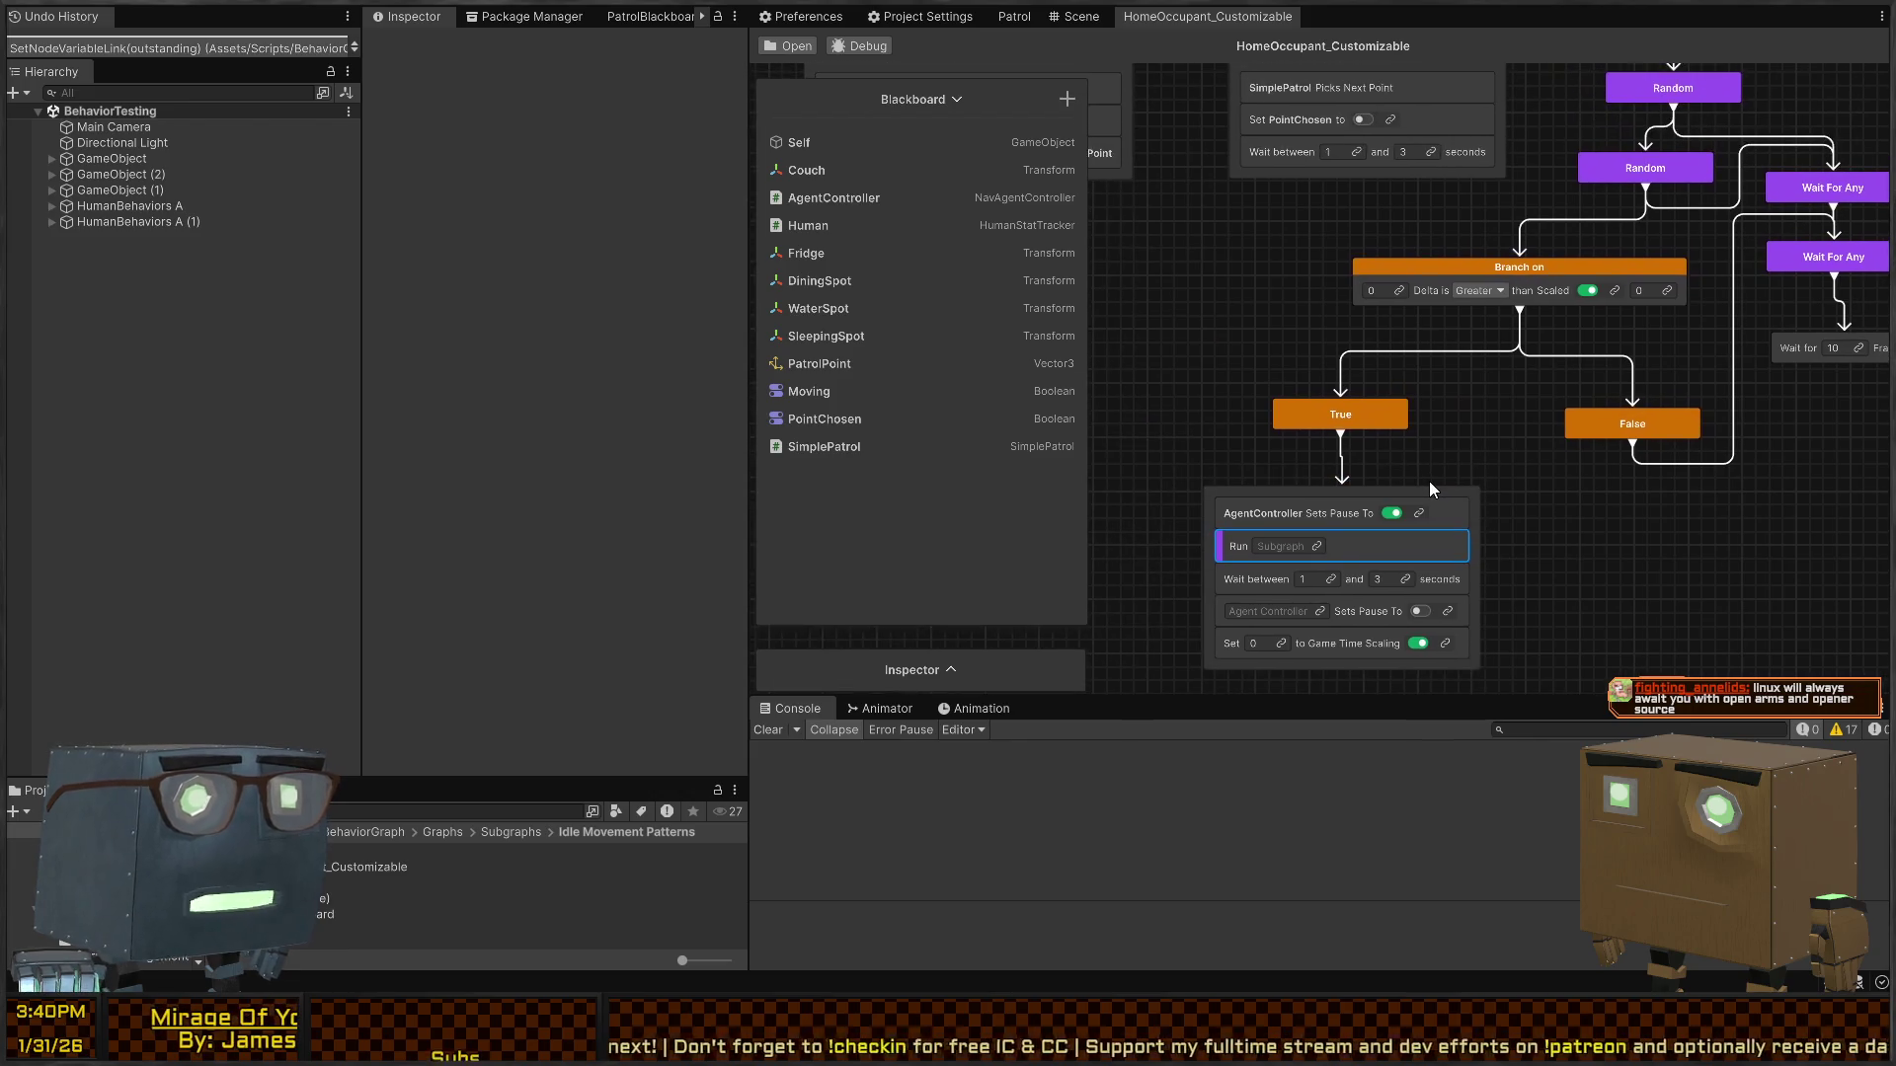
click(1015, 15)
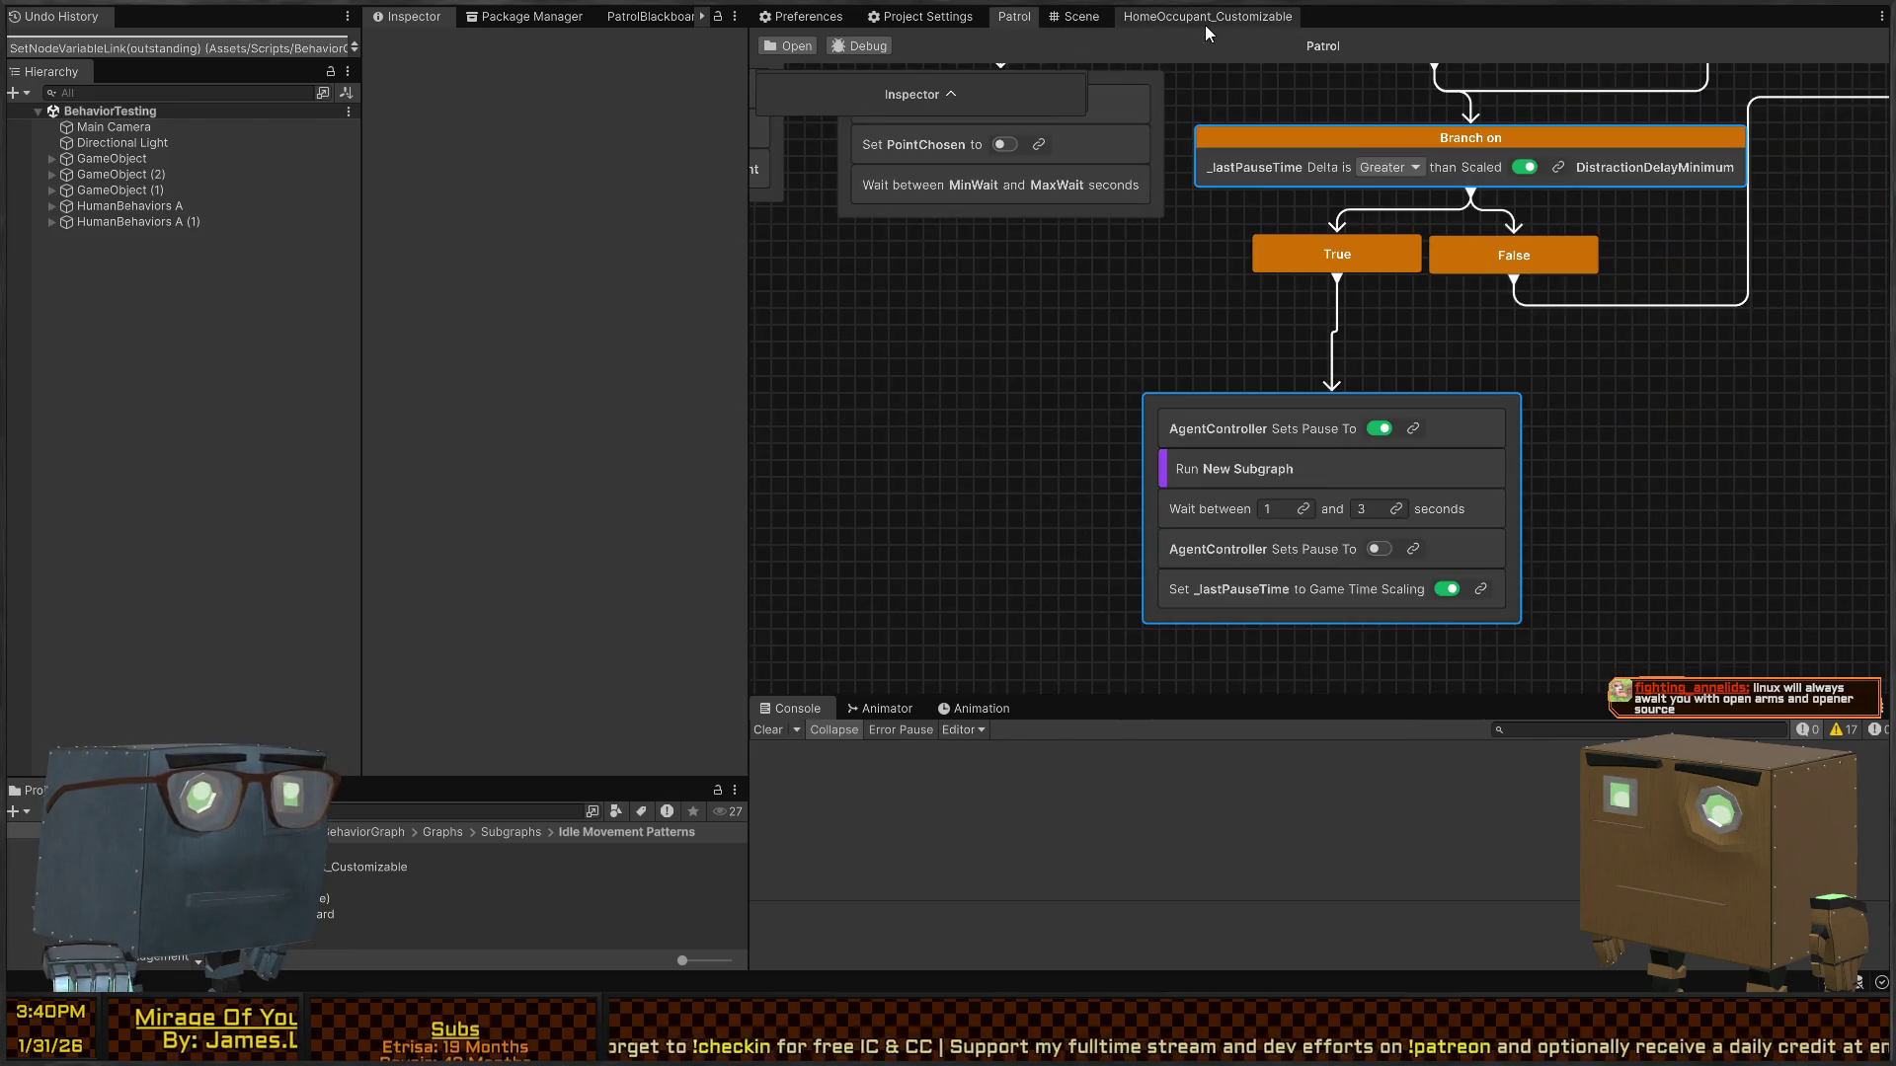
click(1203, 25)
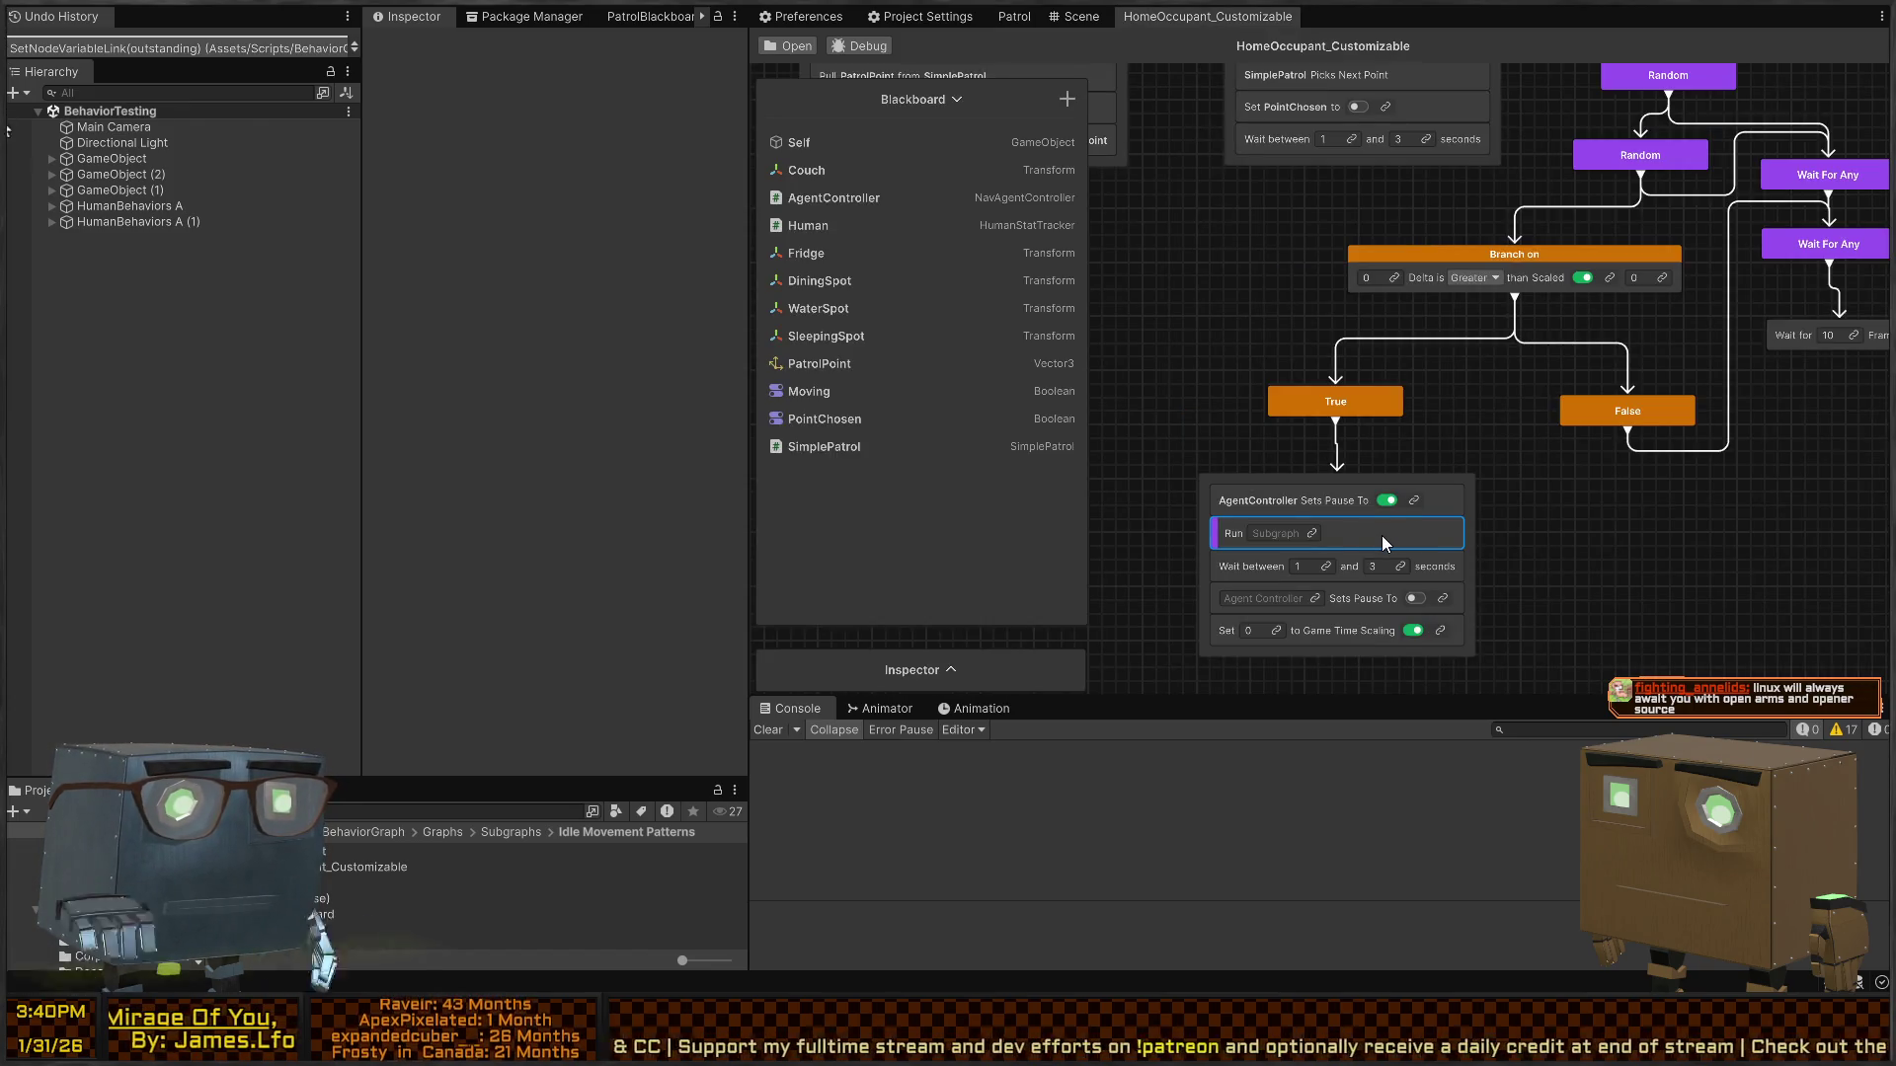
key(Delete)
drag(1457, 511, 1429, 419)
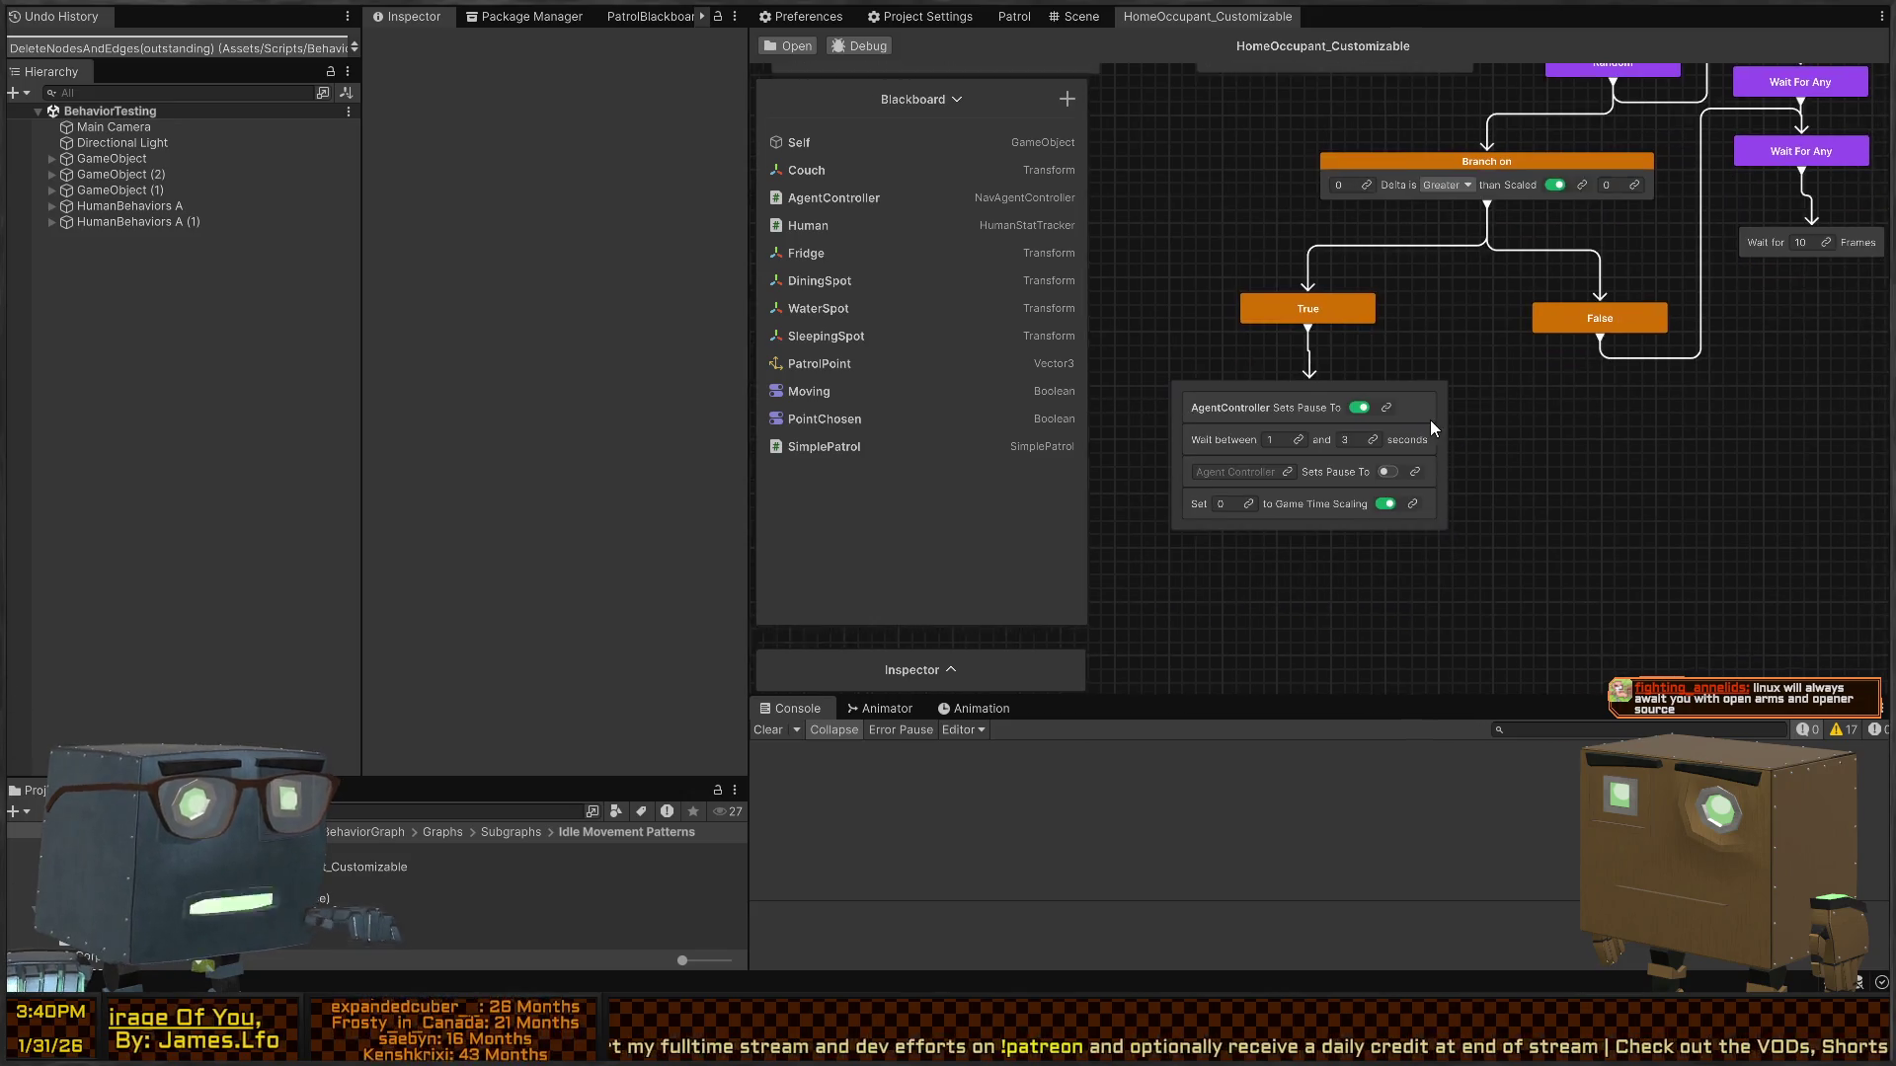
- Link the second controller field to AgentController and store game time in new float _lastPauseDelta
click(1286, 468)
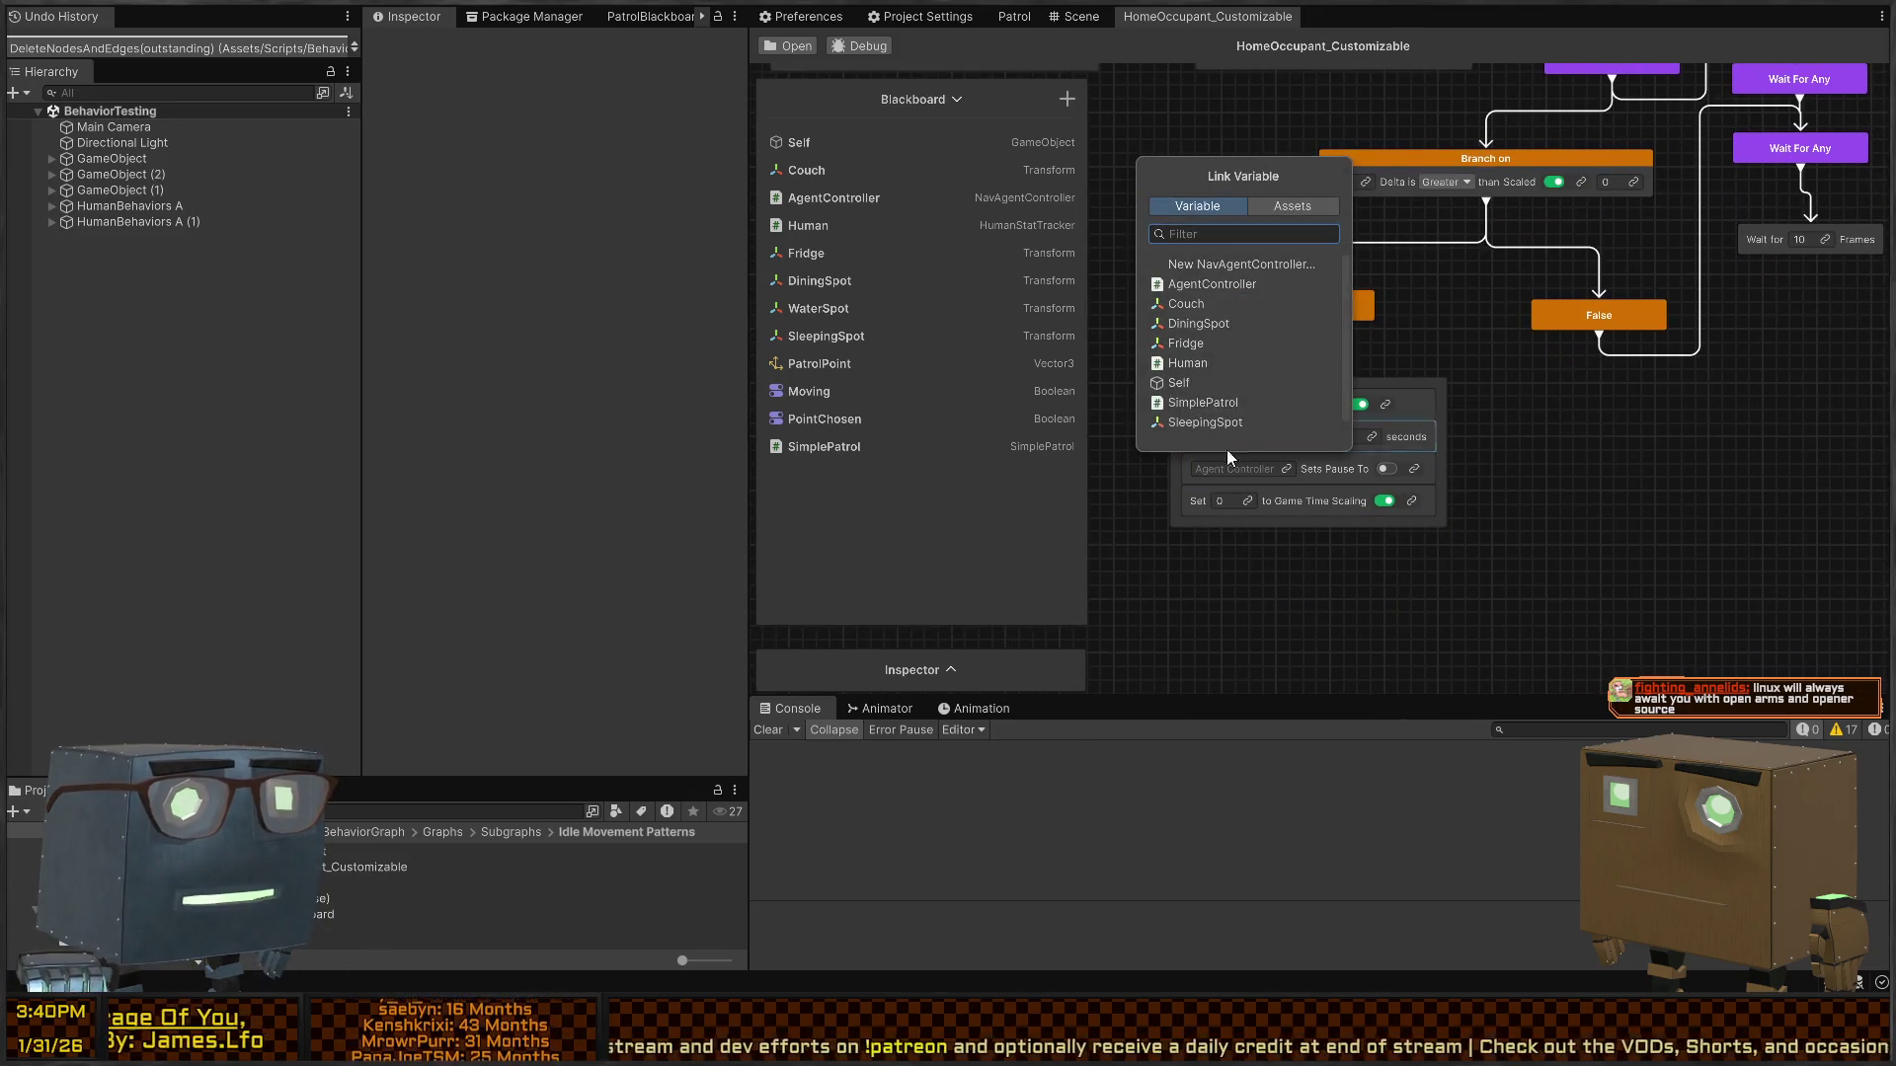
click(1205, 285)
click(1255, 502)
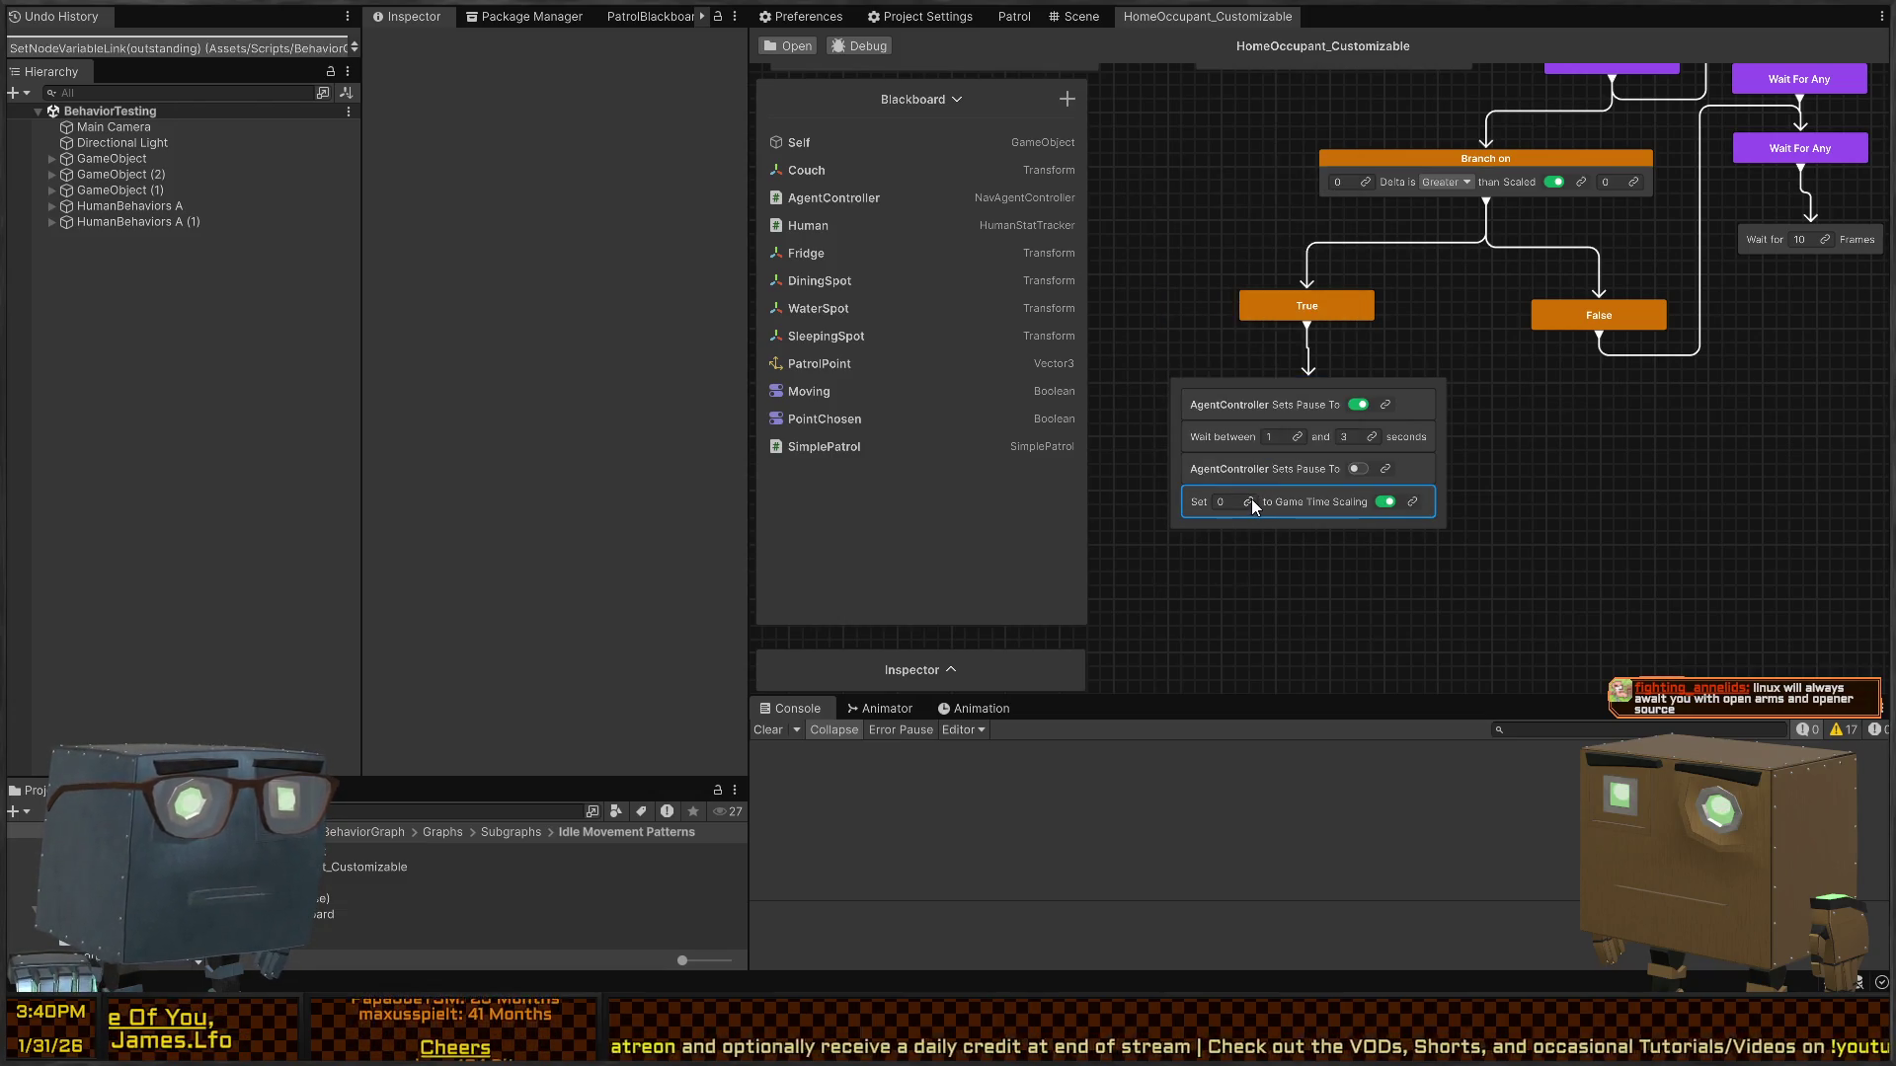
click(1250, 502)
click(1195, 270)
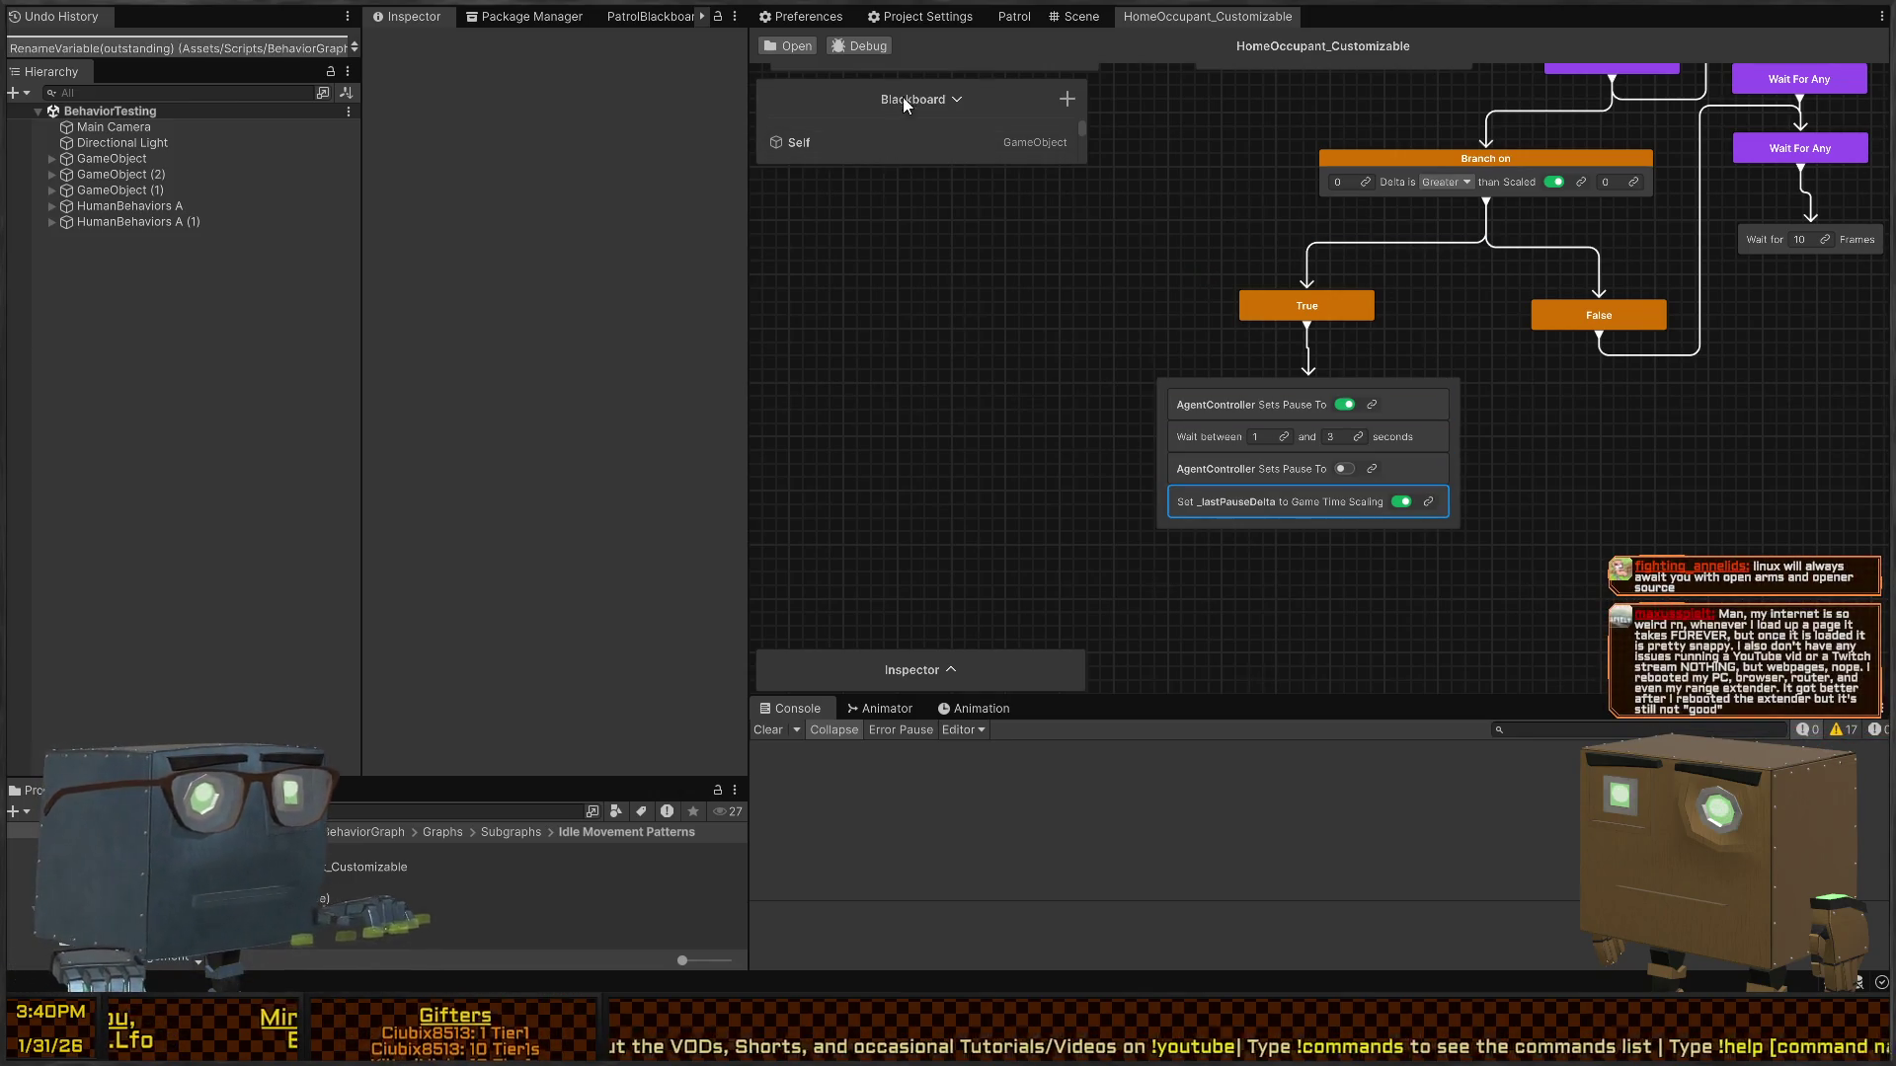
- Stop exposing _lastPauseDelta in the graph's Blackboard
drag(889, 165, 882, 613)
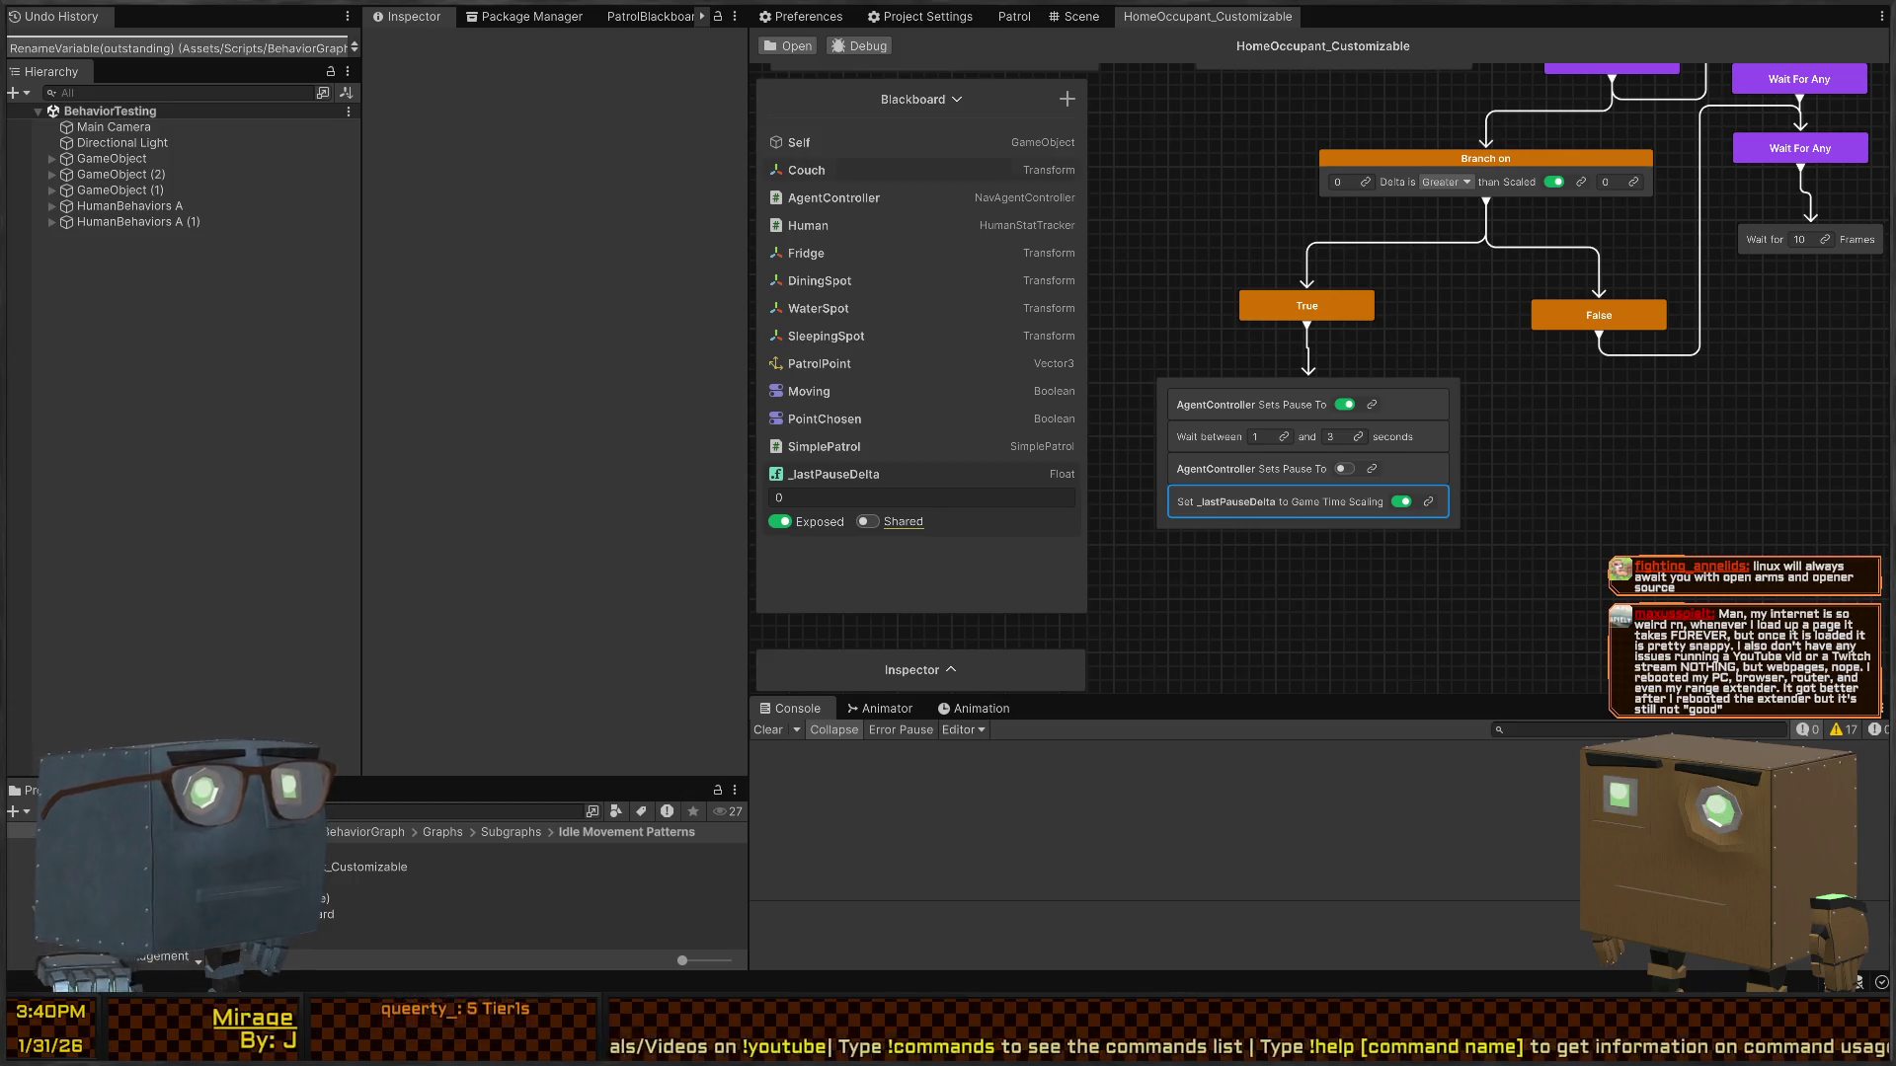
click(780, 522)
mouse_move(1677, 139)
mouse_down()
mouse_move(1422, 346)
mouse_move(1703, 596)
mouse_up()
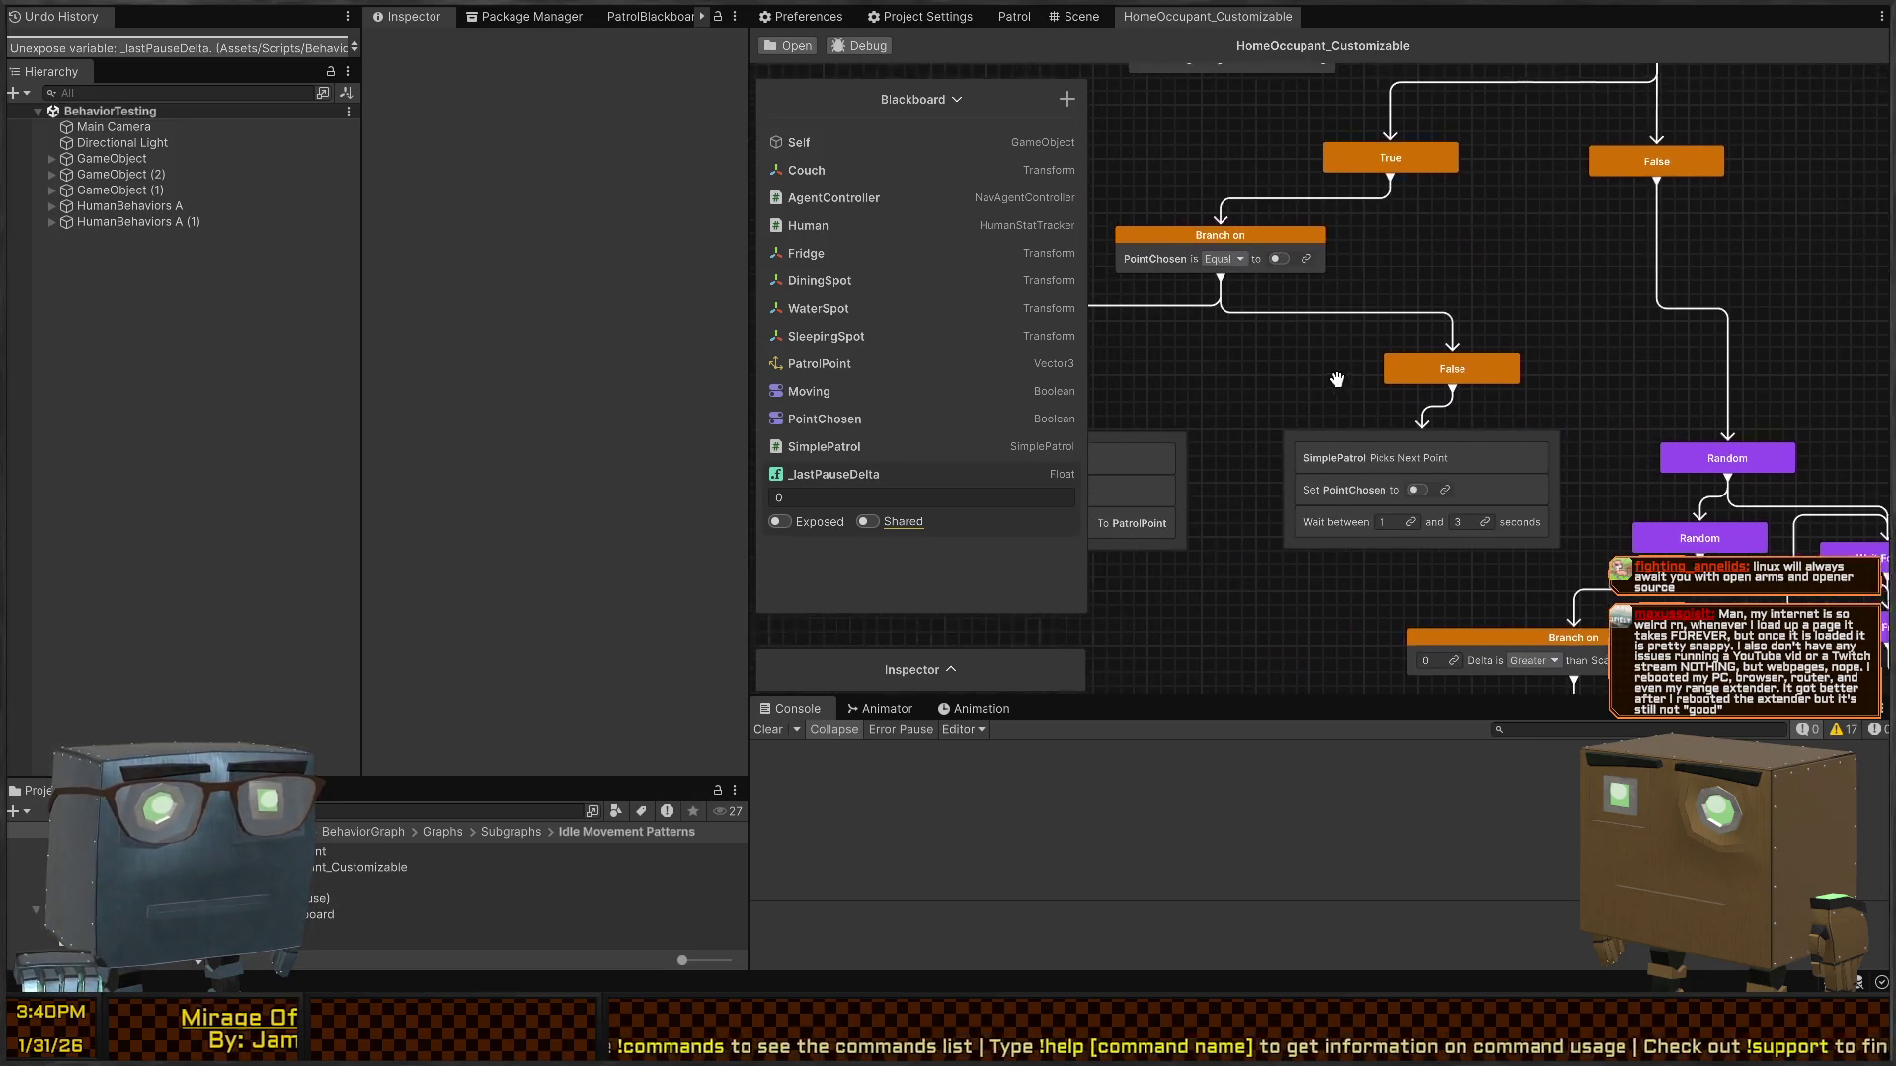
- Make the Delta branch's first value compare _lastPauseDelta, then return to the Patrol graph
drag(1253, 363, 1325, 364)
mouse_move(1276, 258)
mouse_down()
mouse_move(1383, 405)
mouse_move(1246, 556)
mouse_up()
drag(1368, 464, 1190, 143)
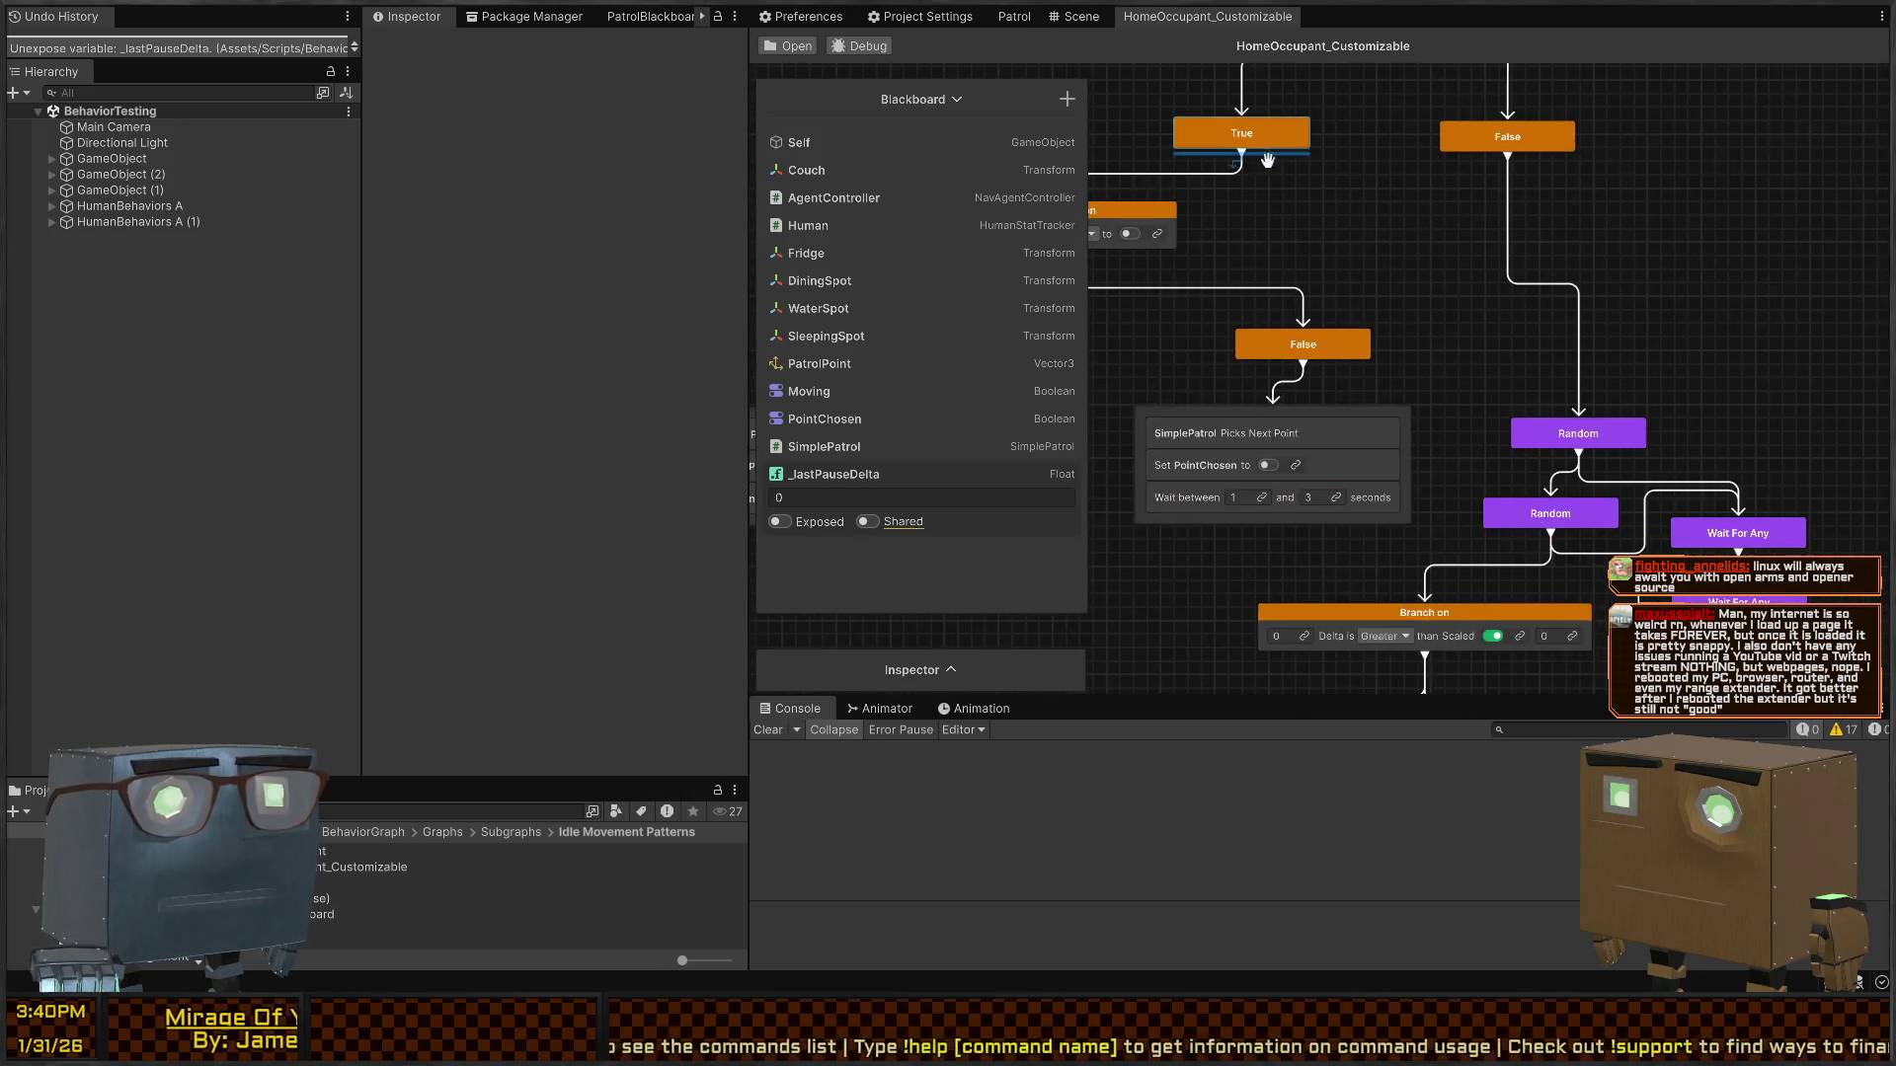
drag(1500, 487, 1390, 234)
drag(1514, 424, 1518, 354)
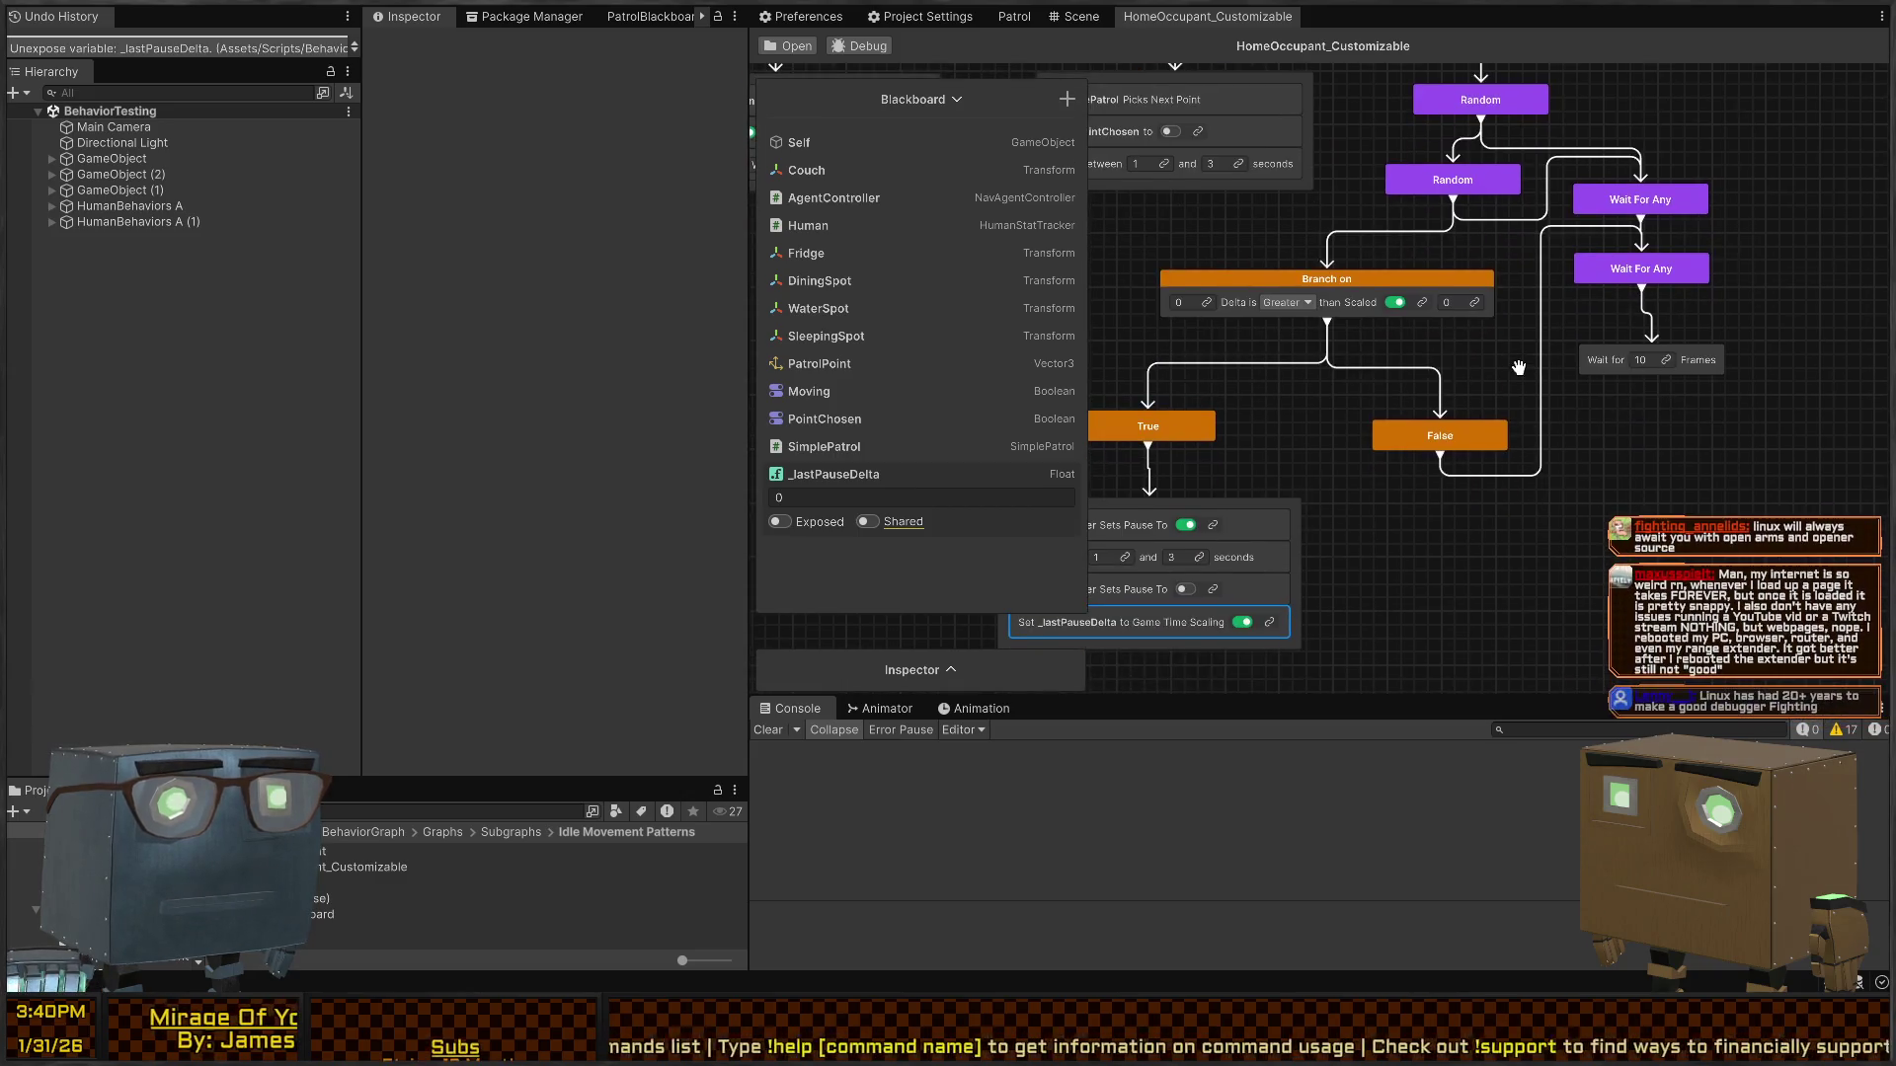
click(1206, 302)
click(1148, 418)
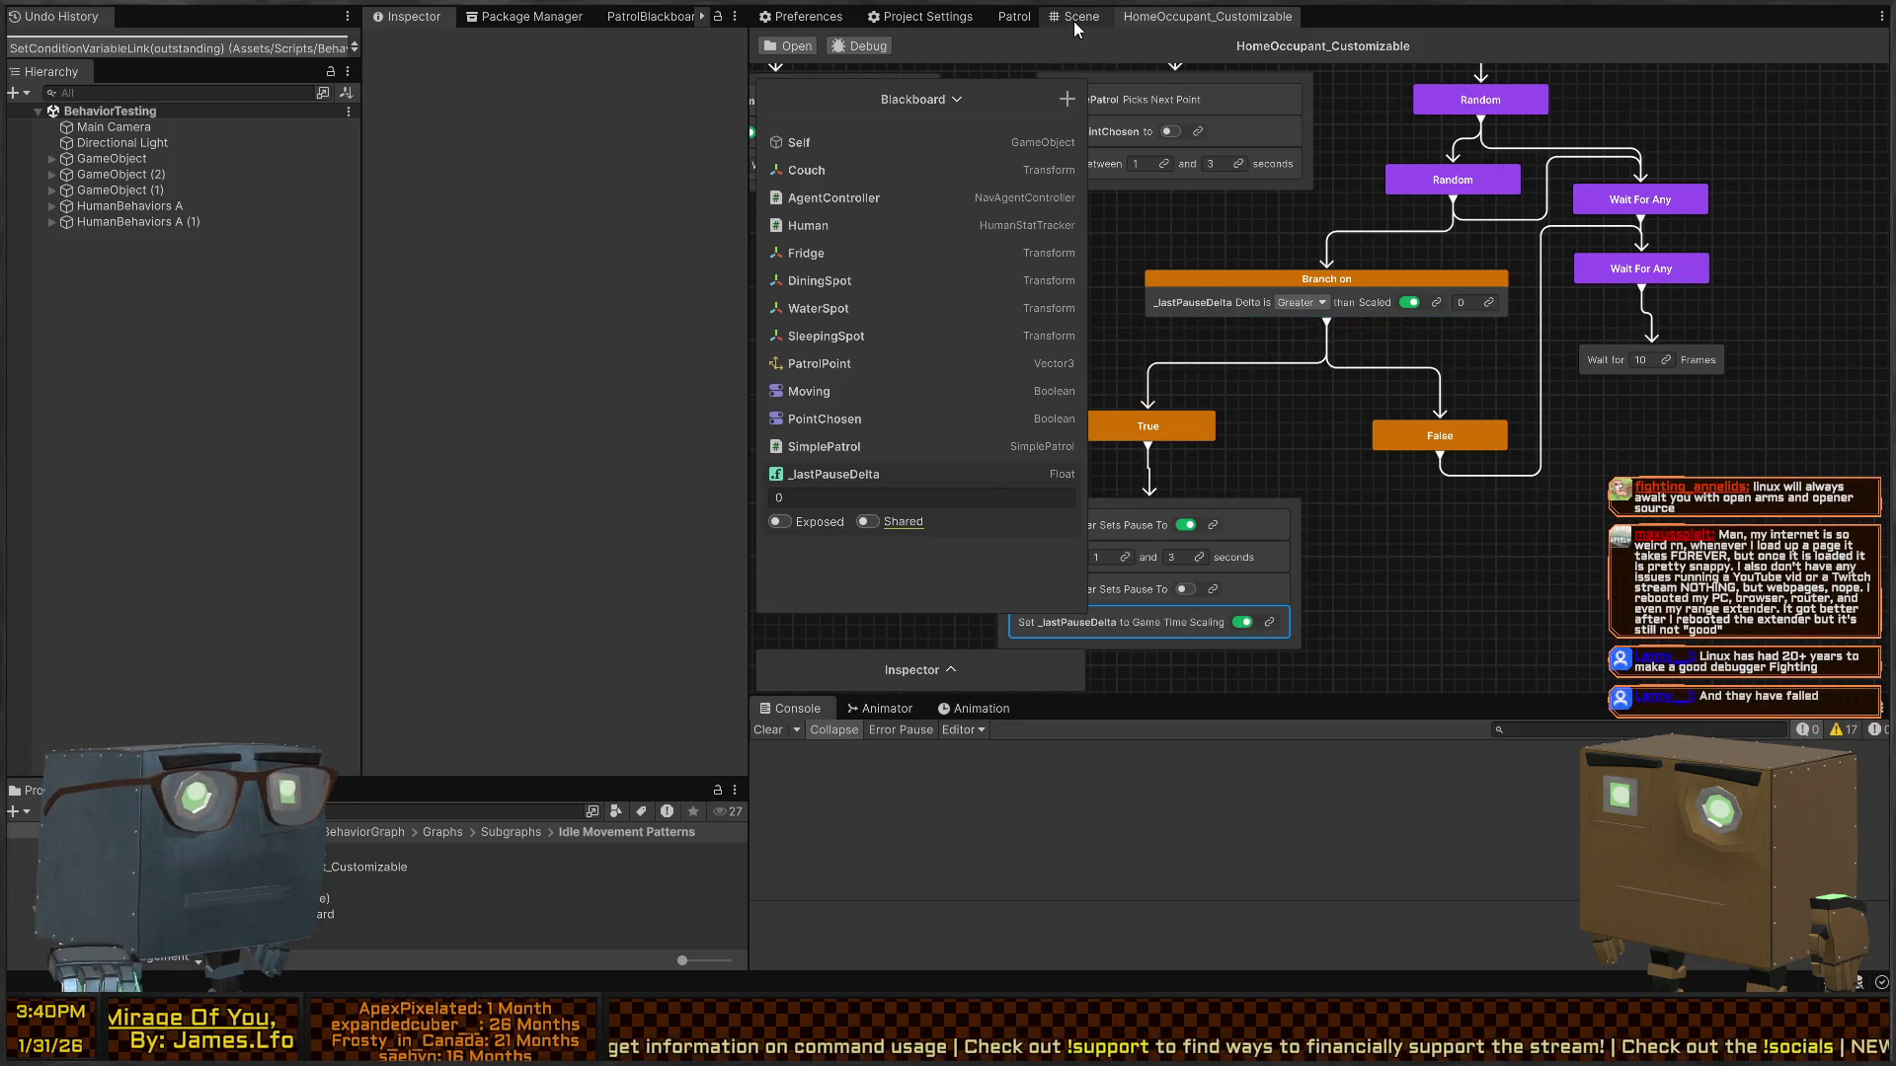
click(1017, 17)
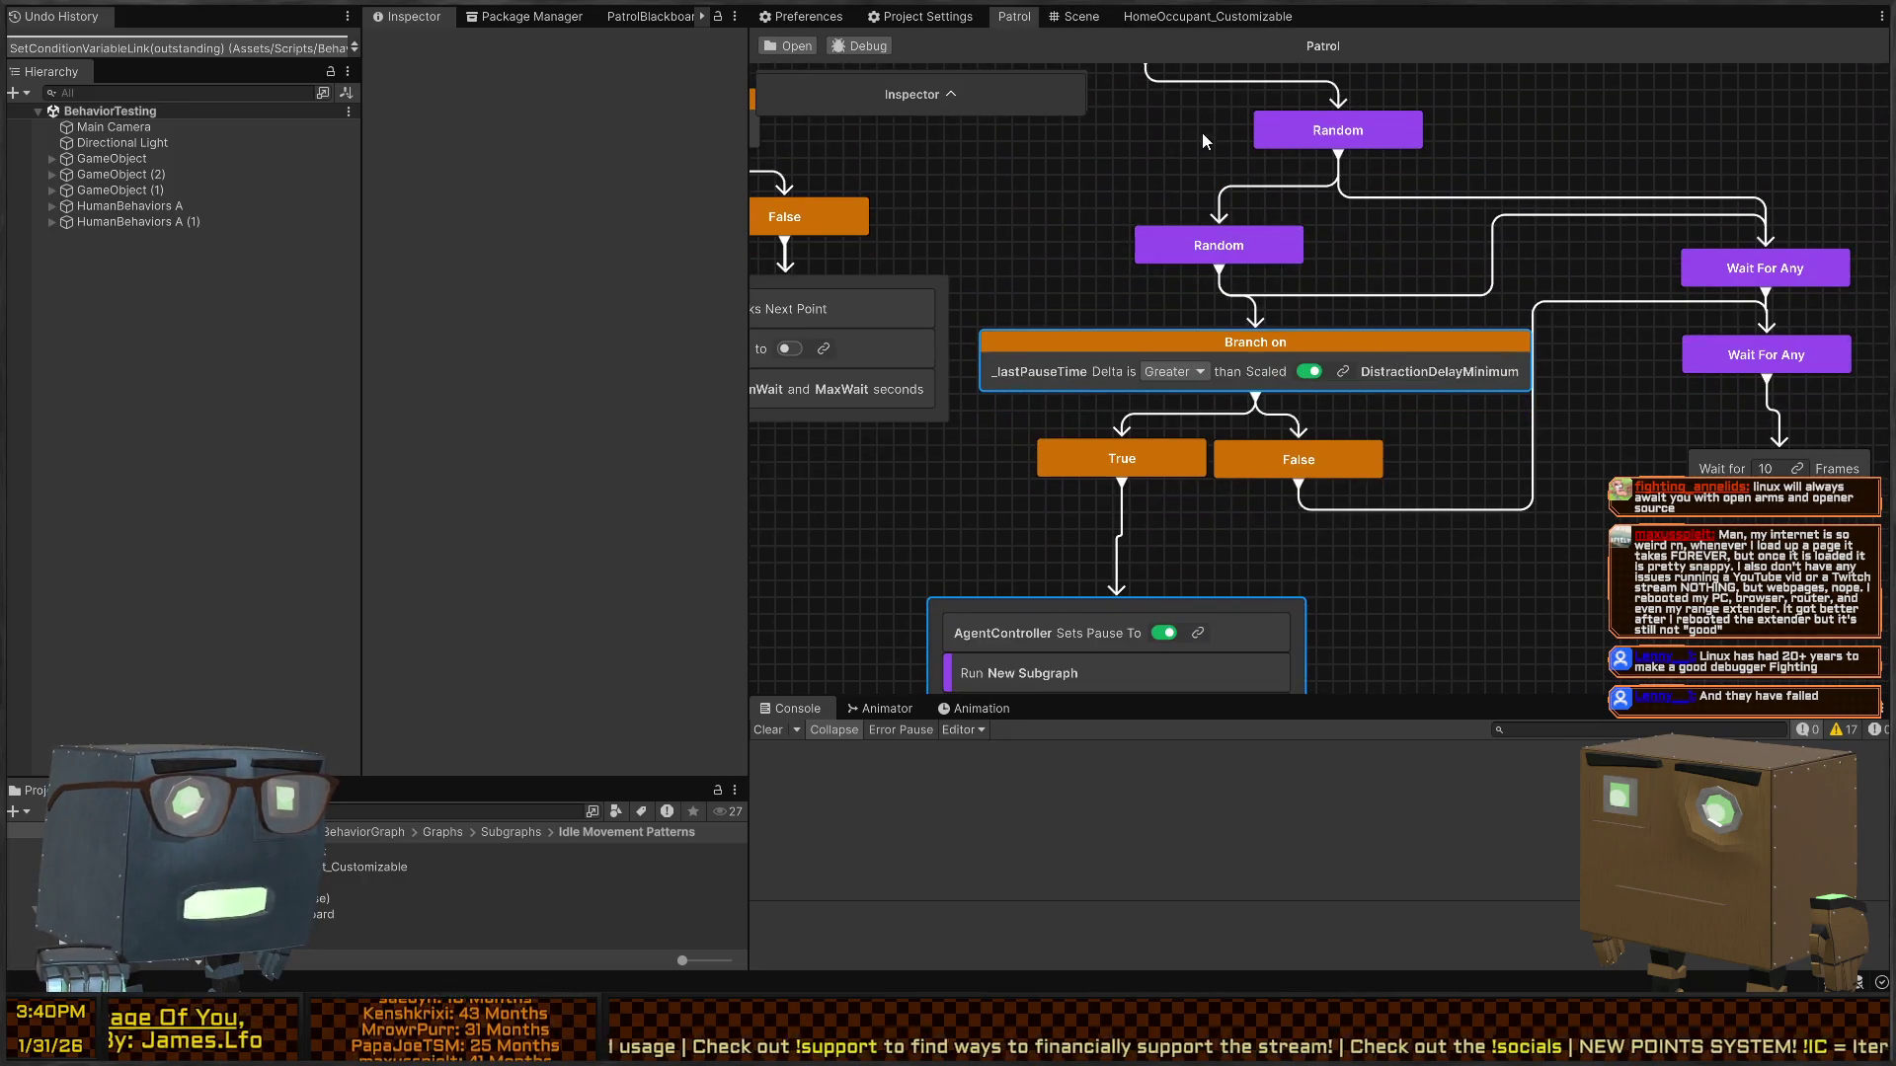
- In HomeOccupant_Customizable, link the branch's comparison value to a new float named DistractionDelay
click(1224, 24)
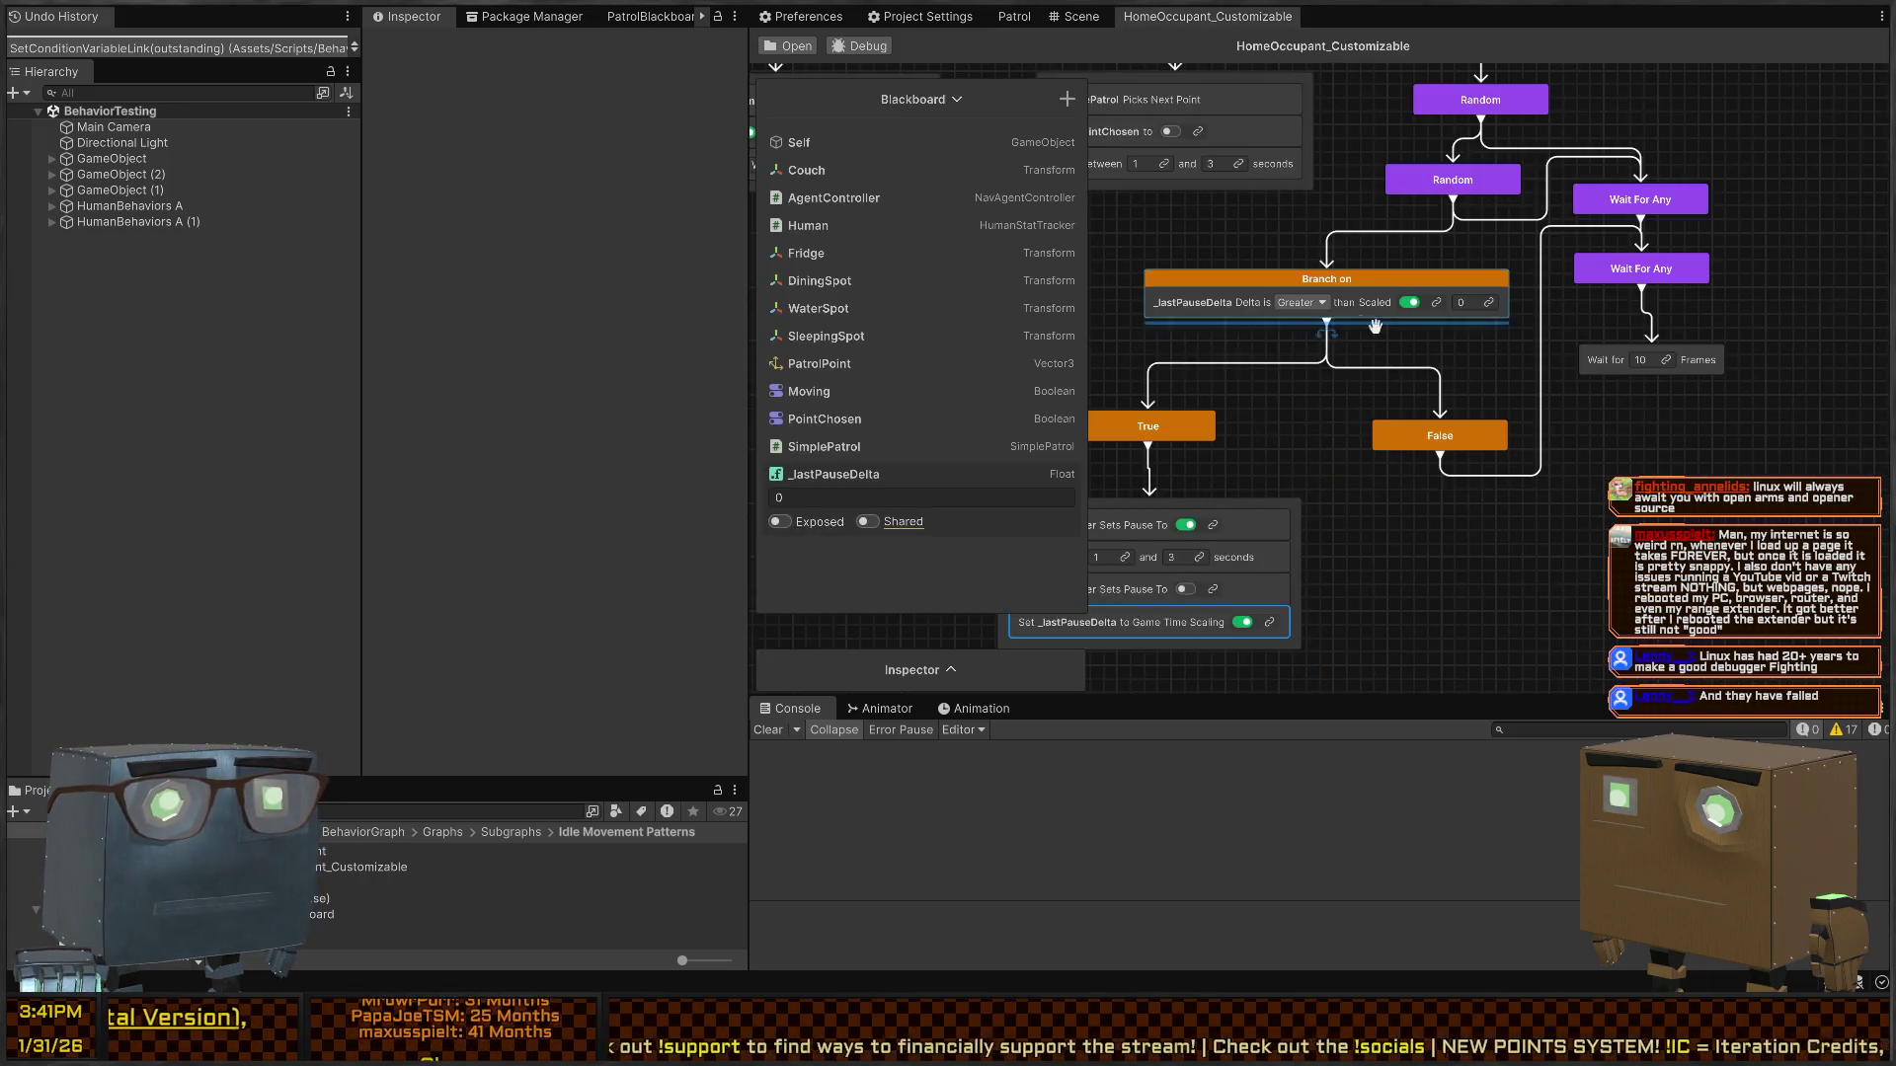
click(1490, 303)
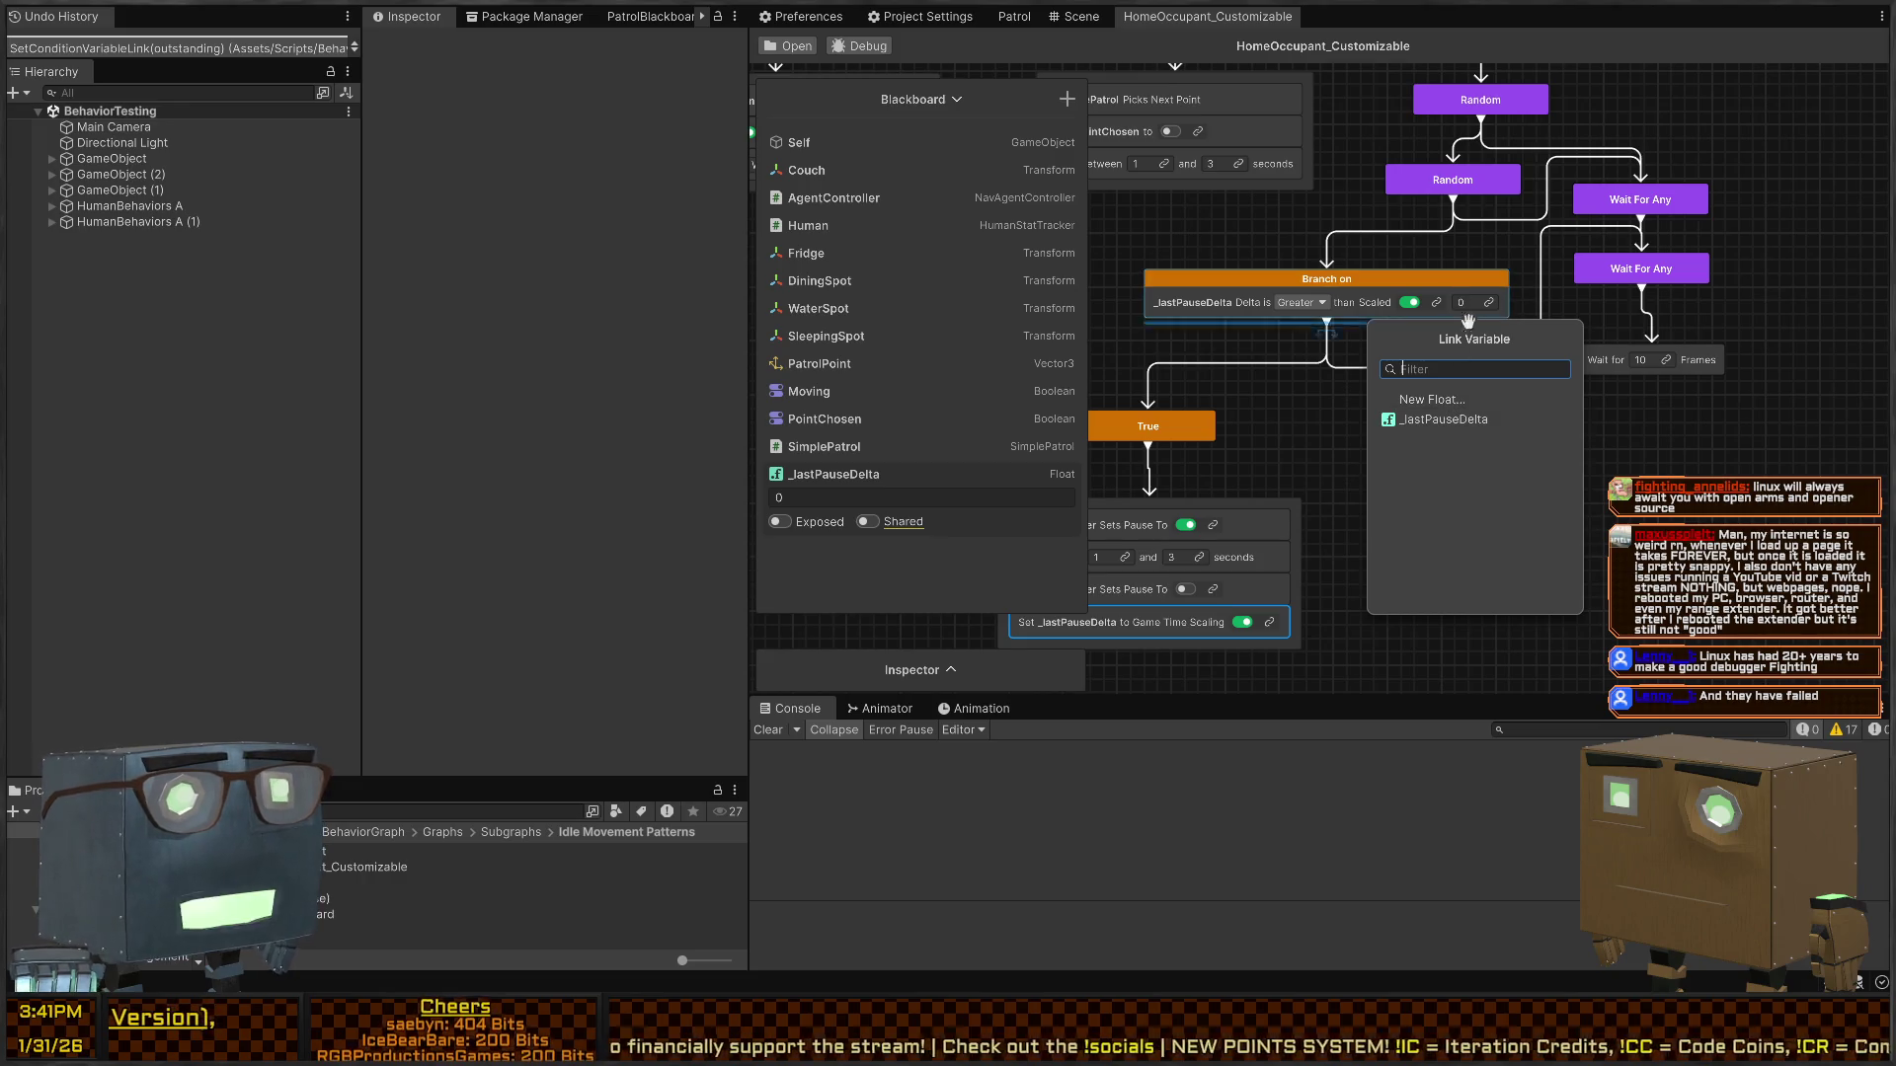
click(1429, 400)
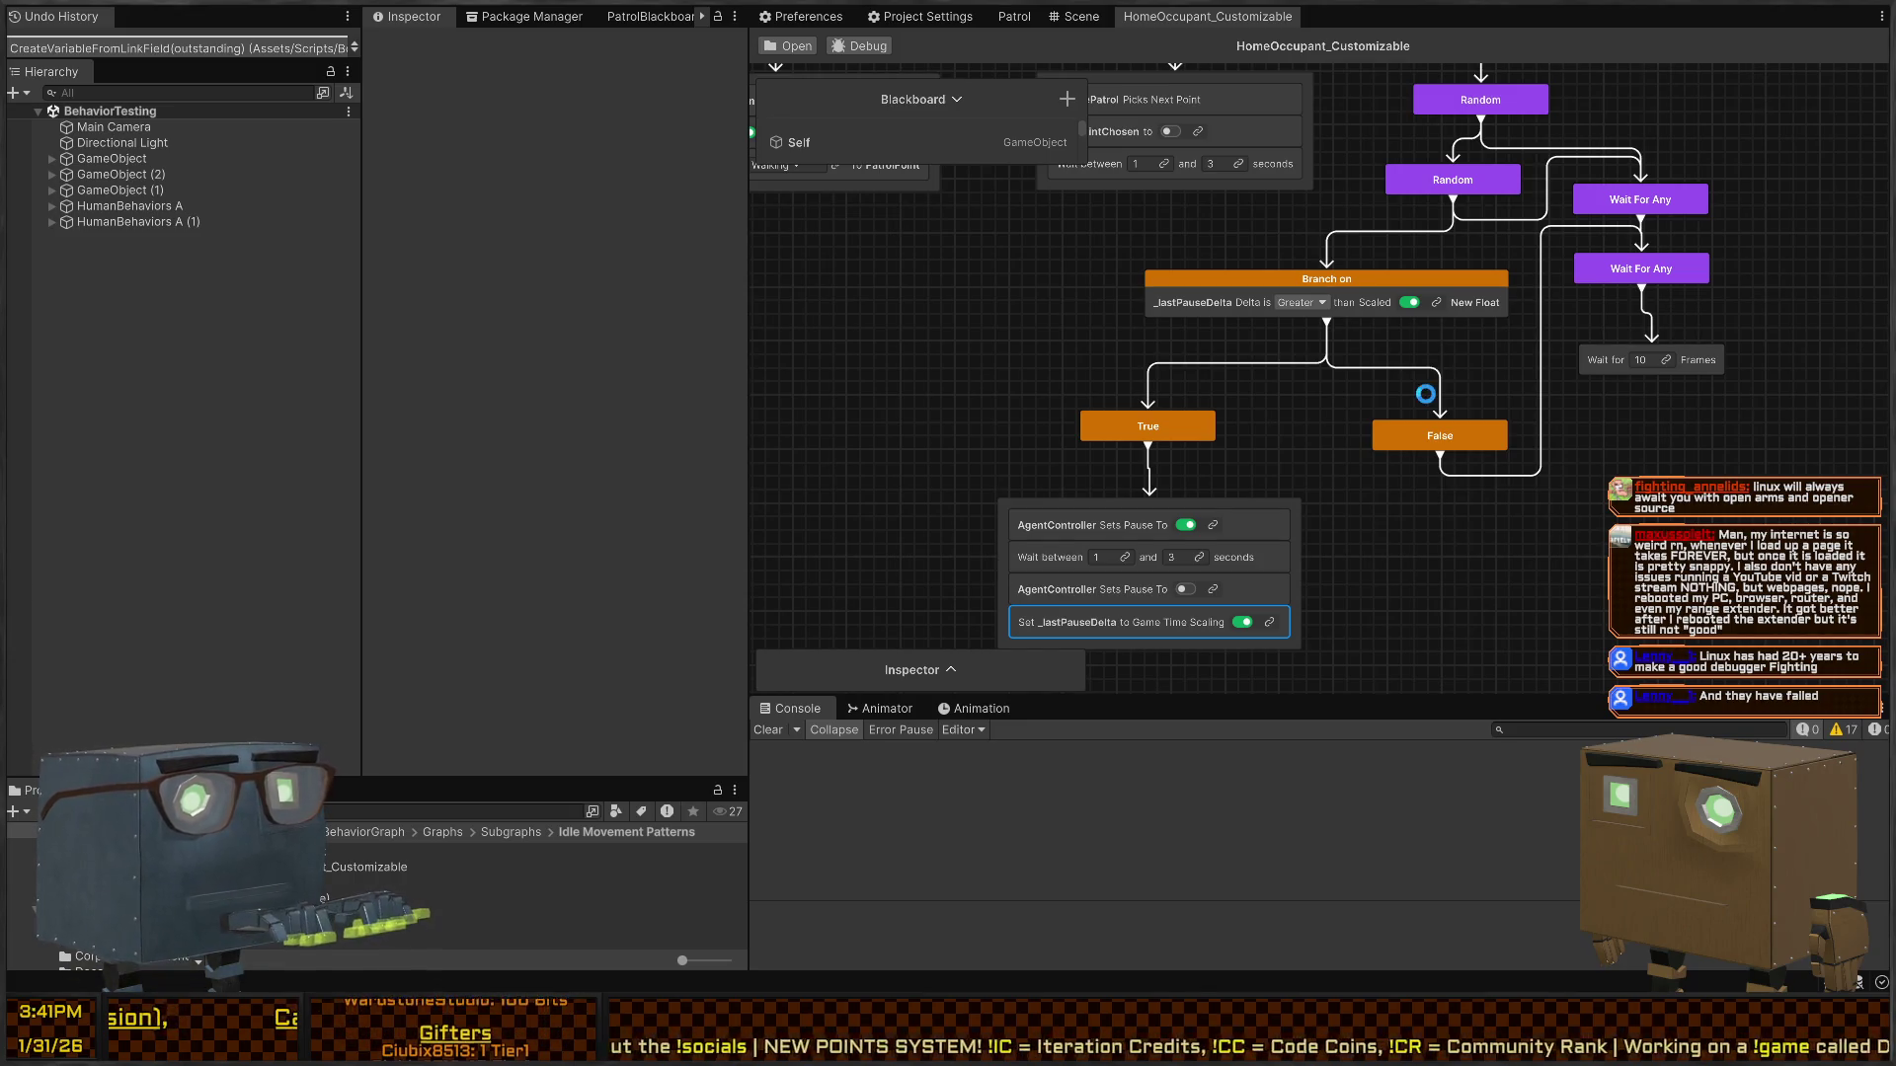
click(1194, 230)
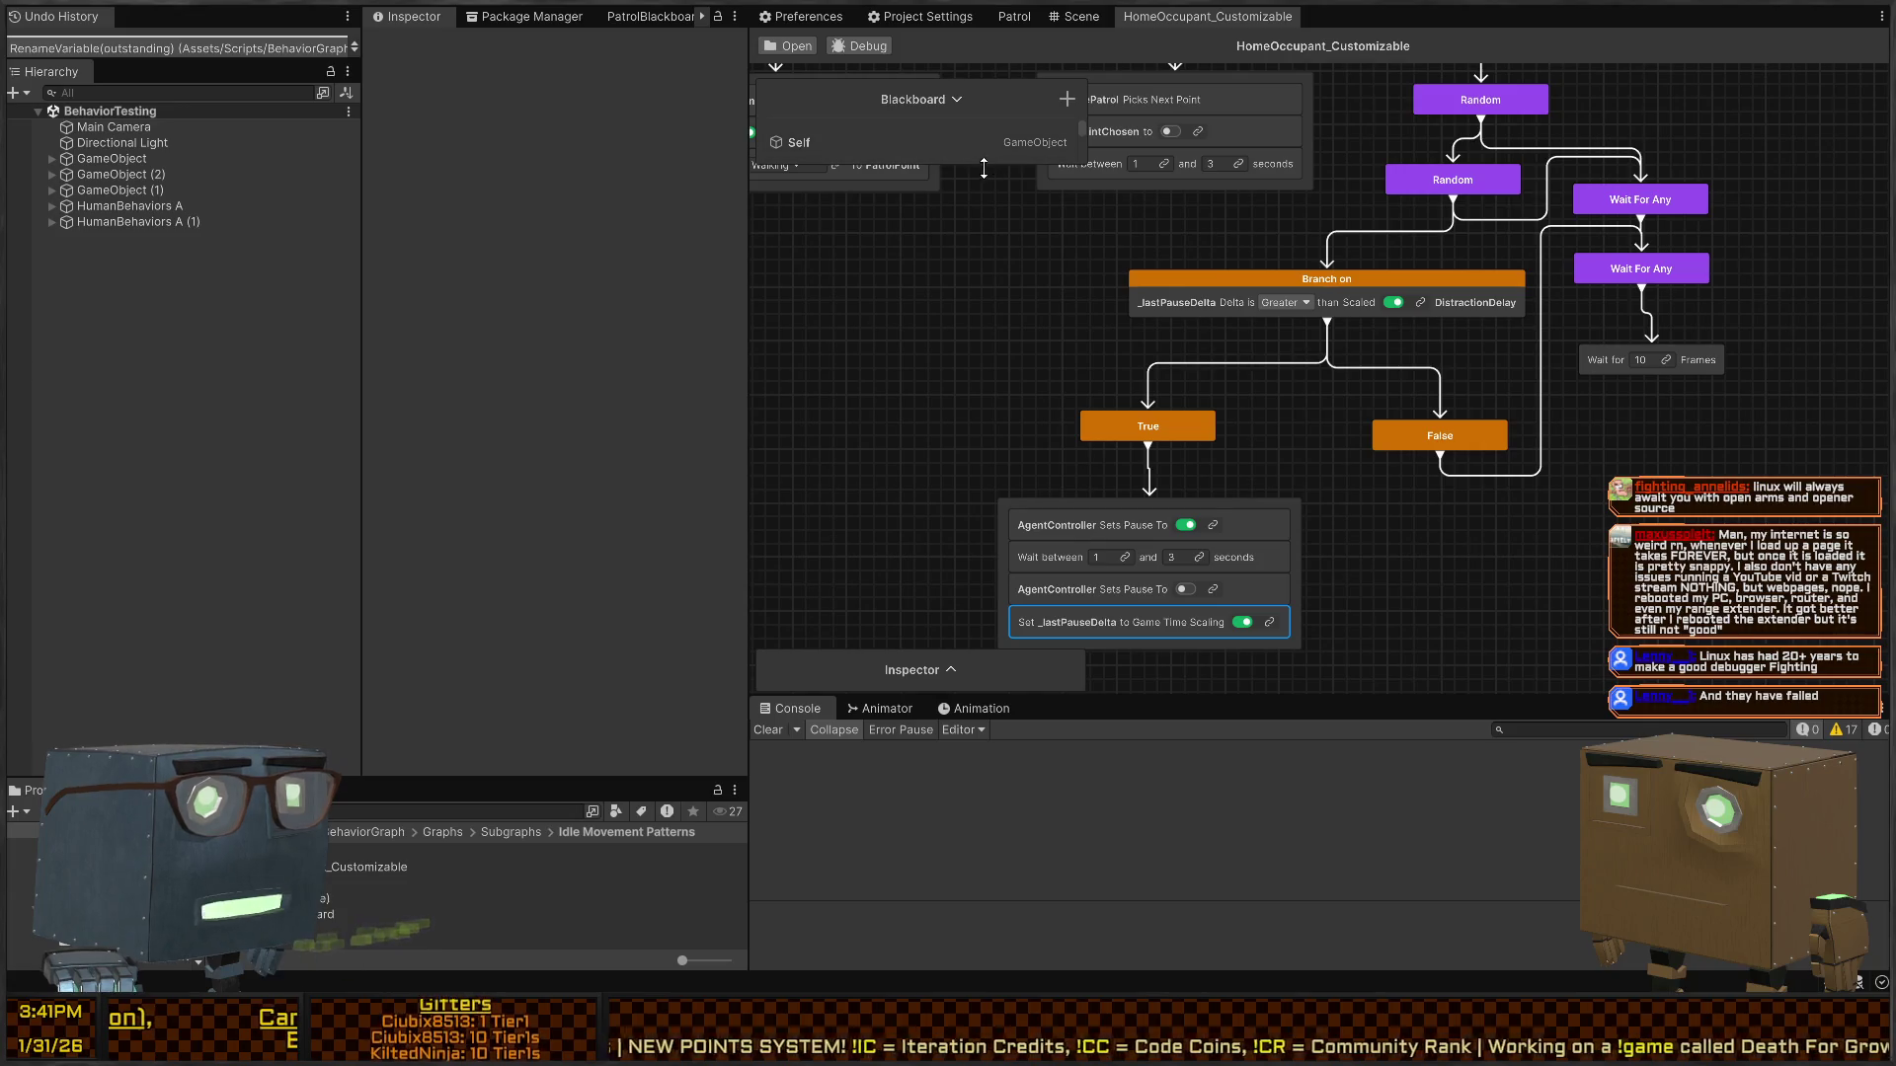
- Set DistractionDelay's default value to 15 in the Blackboard
mouse_move(988, 166)
mouse_down()
mouse_move(946, 454)
mouse_move(885, 541)
mouse_up()
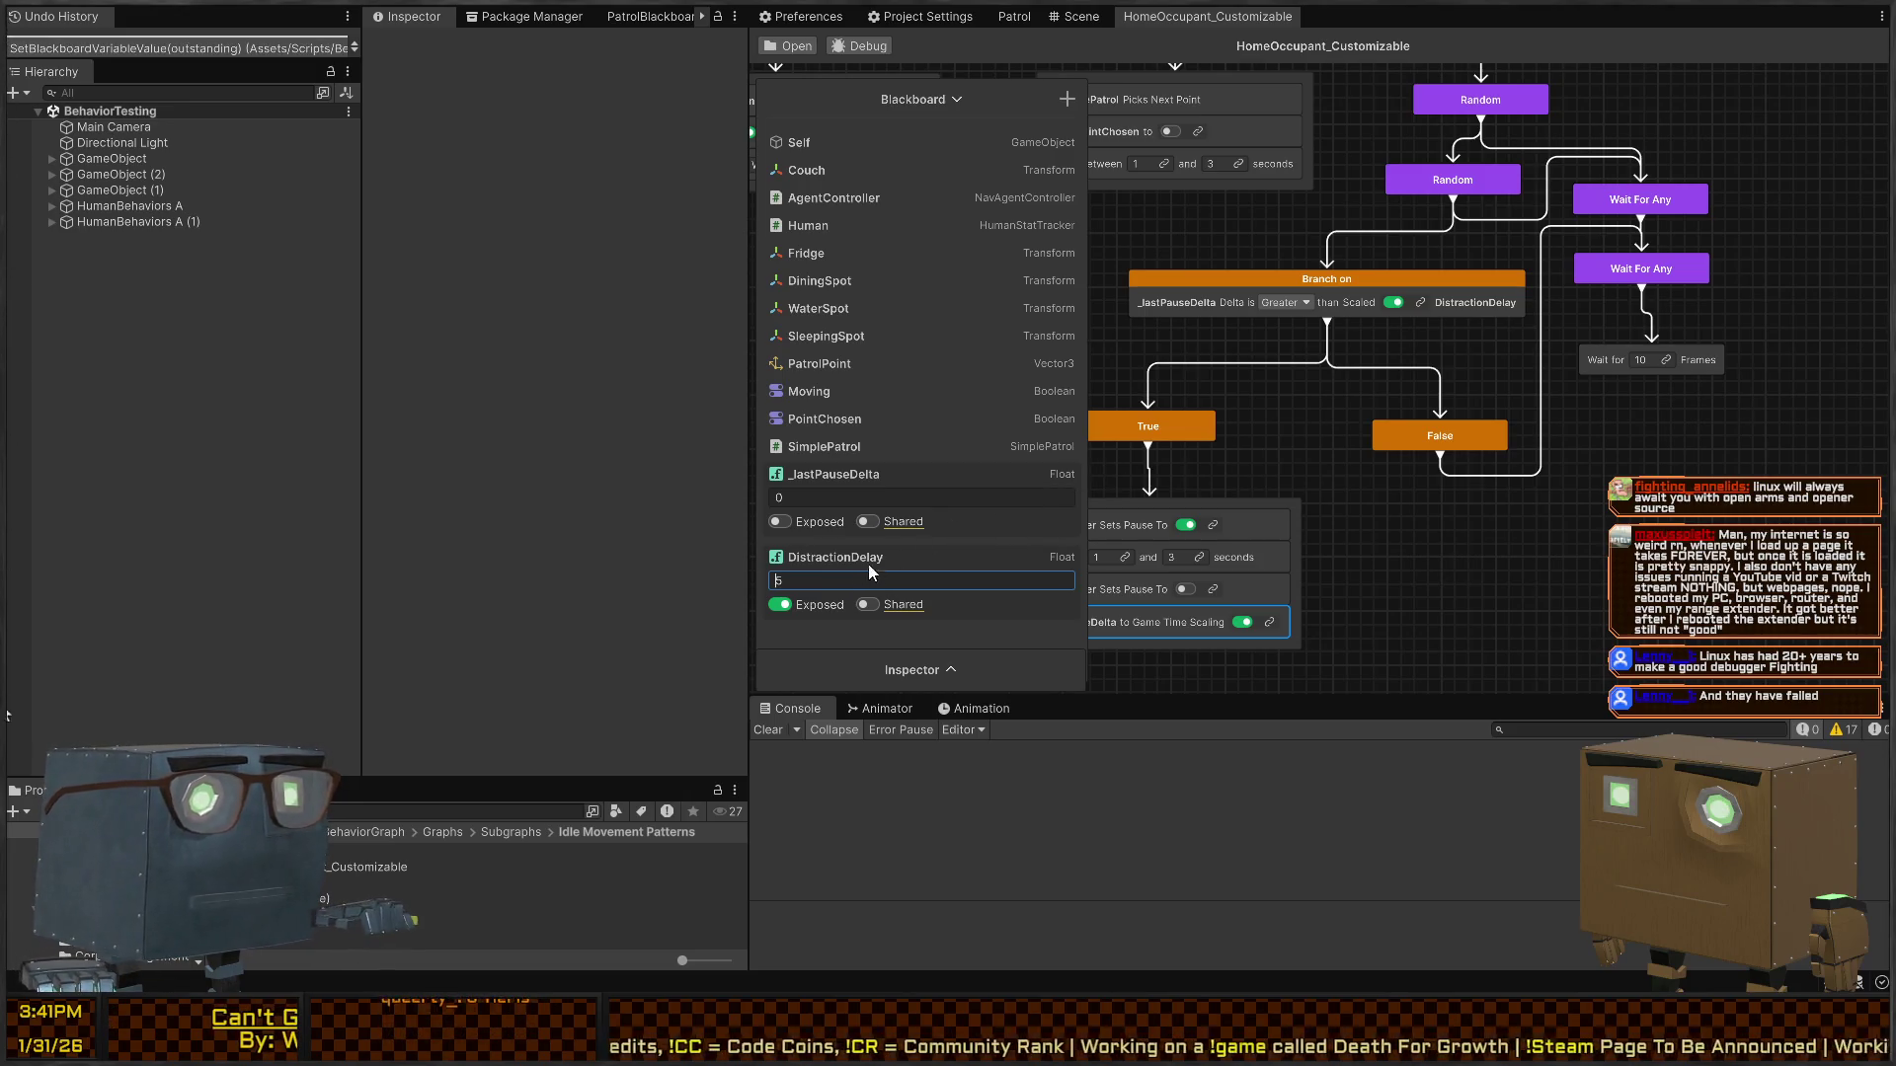
double_click(858, 580)
text(15)
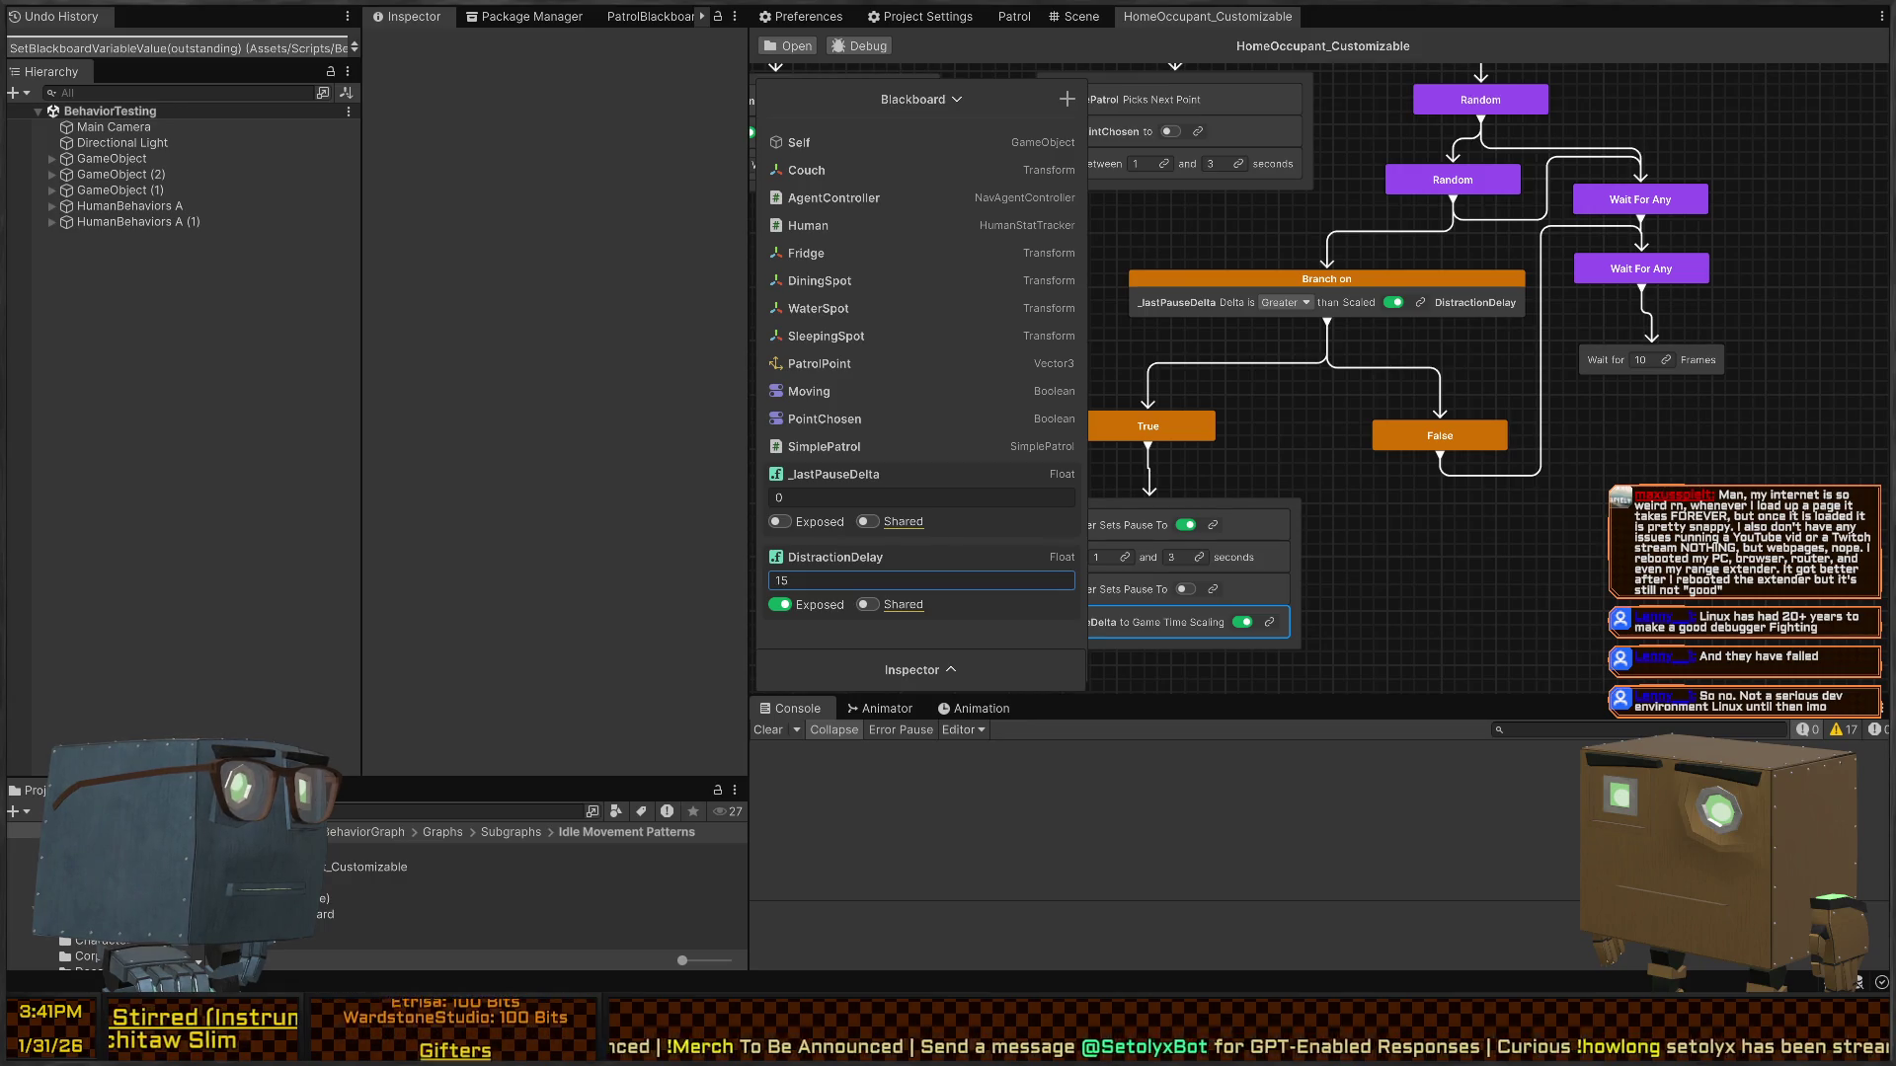
key(Return)
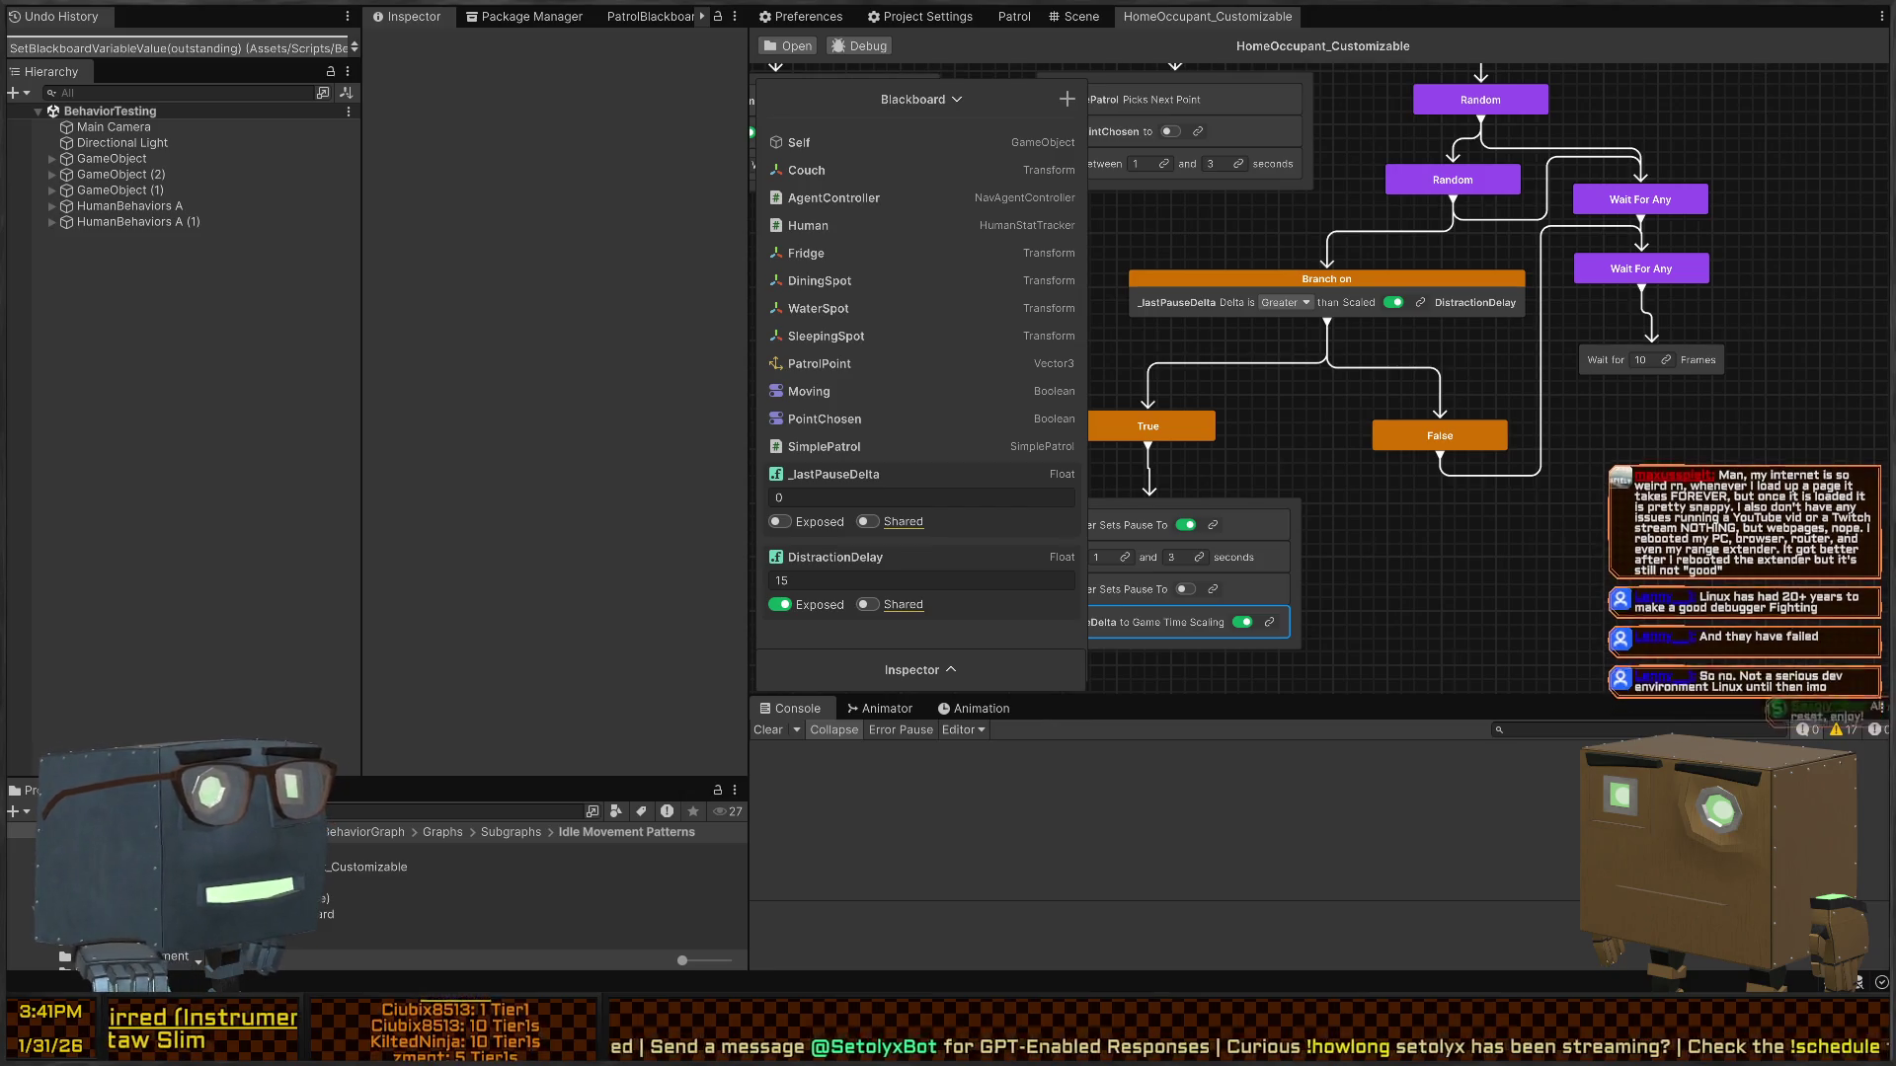
mouse_move(1390, 397)
mouse_down()
mouse_move(1615, 403)
mouse_move(1366, 409)
mouse_move(1537, 435)
mouse_up()
scroll(1615, 403, down, 3)
- Move the Run In Parallel subtree further right in the graph
scroll(1538, 435, down, 3)
drag(1473, 371, 1559, 213)
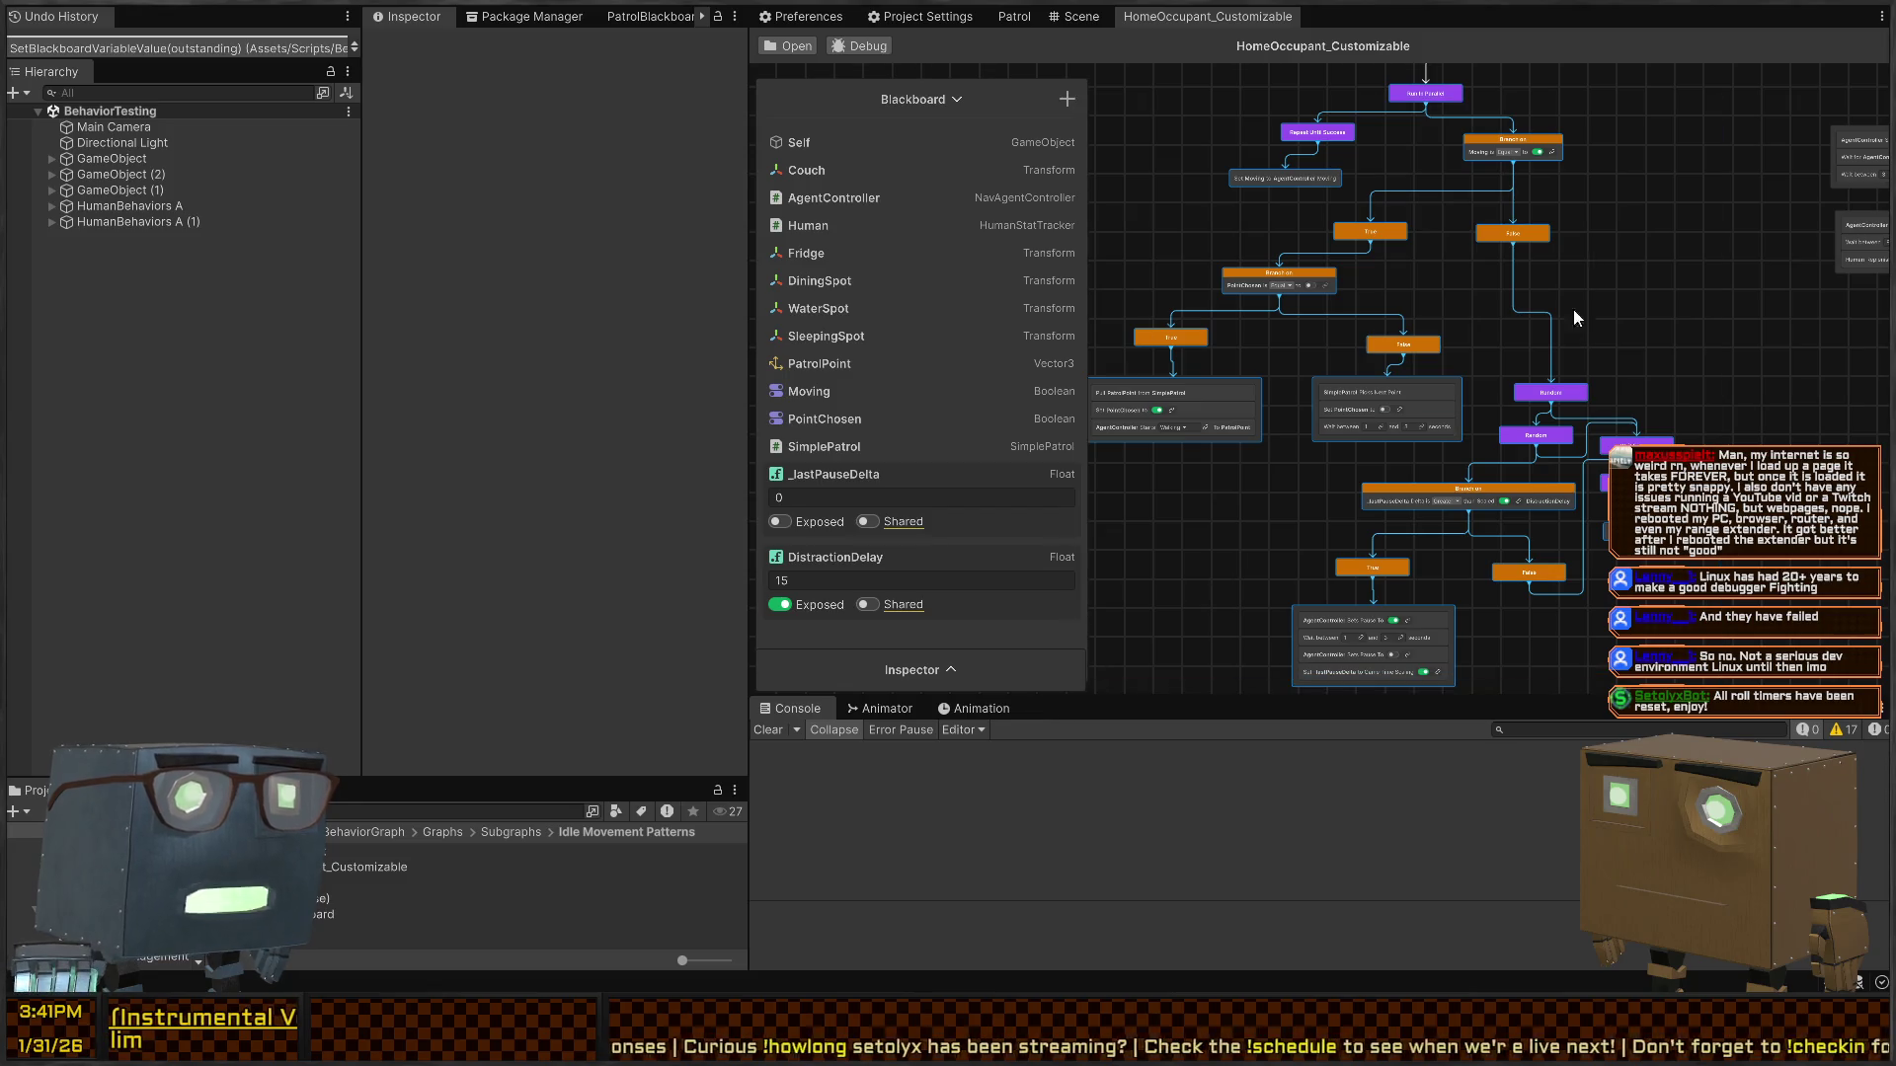
drag(1430, 144, 1346, 373)
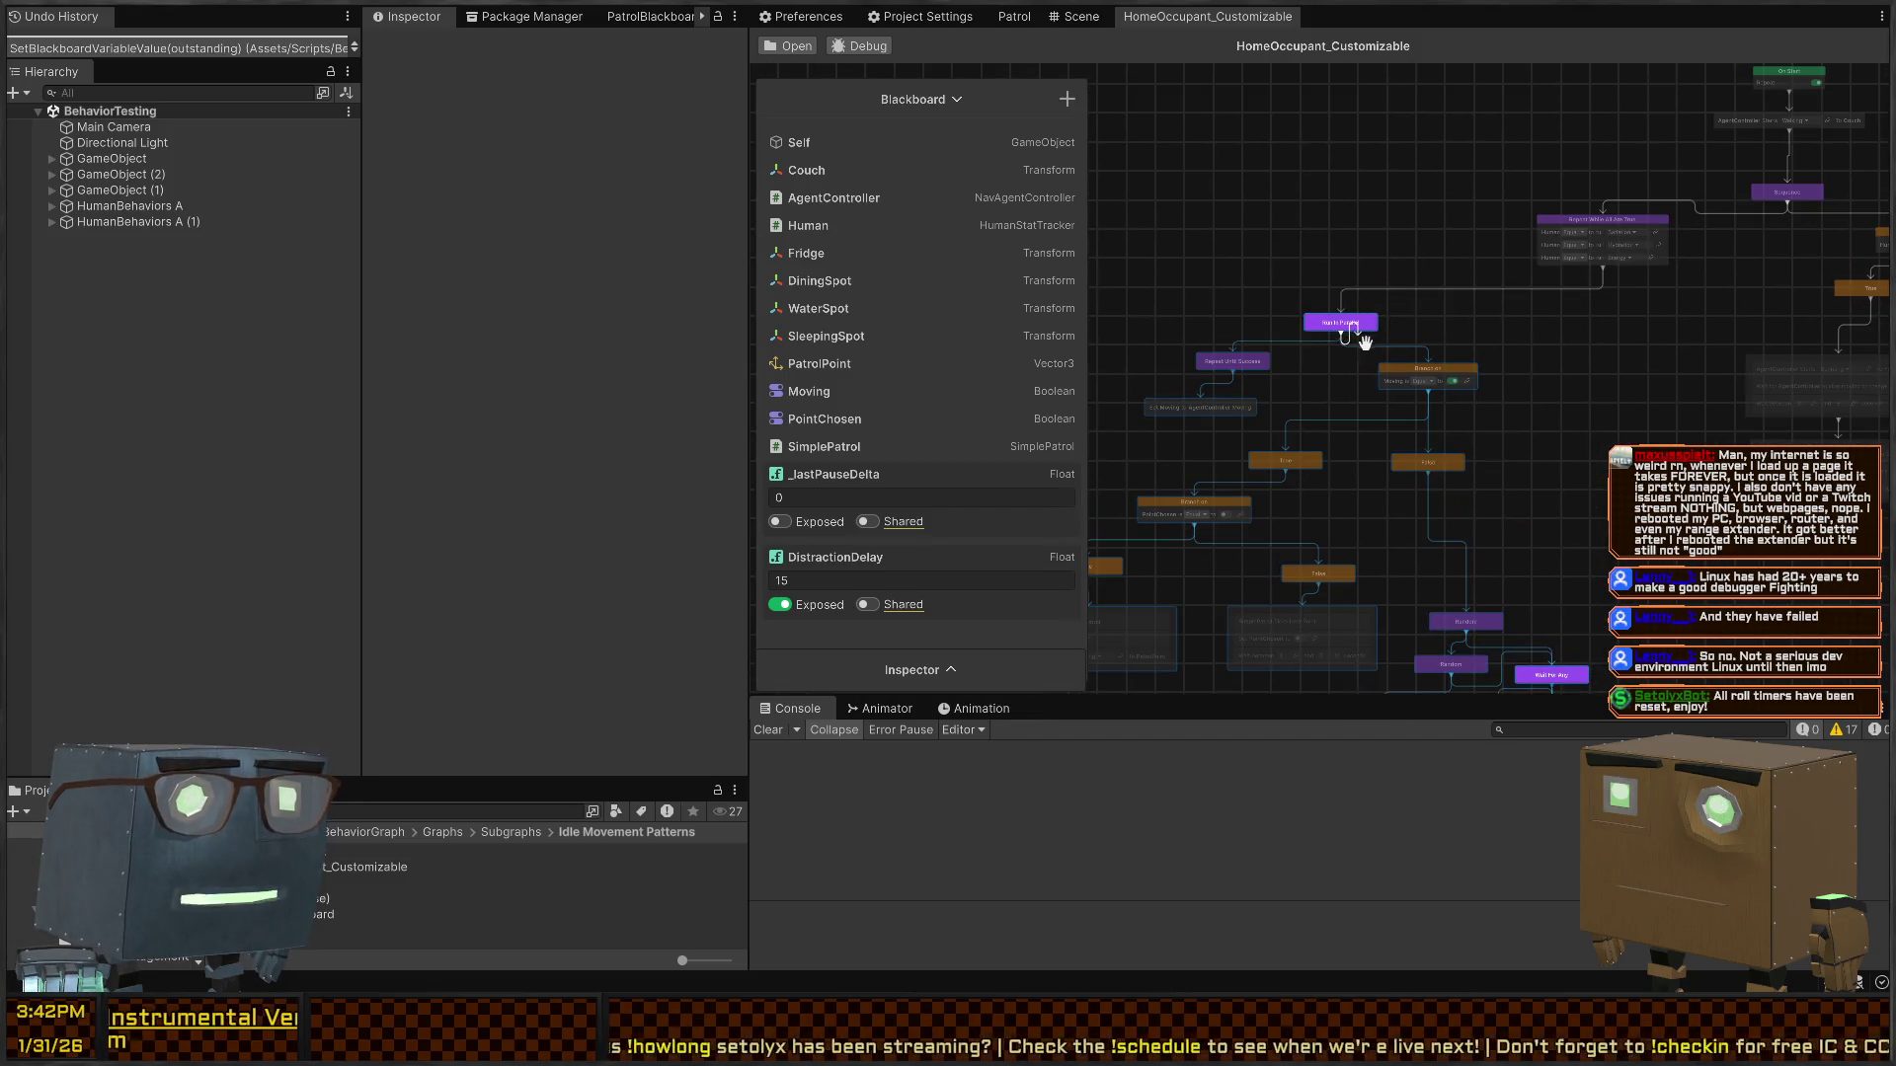
mouse_move(1366, 328)
mouse_down()
mouse_move(1537, 323)
mouse_move(1538, 234)
mouse_move(1470, 331)
mouse_move(1454, 270)
mouse_up()
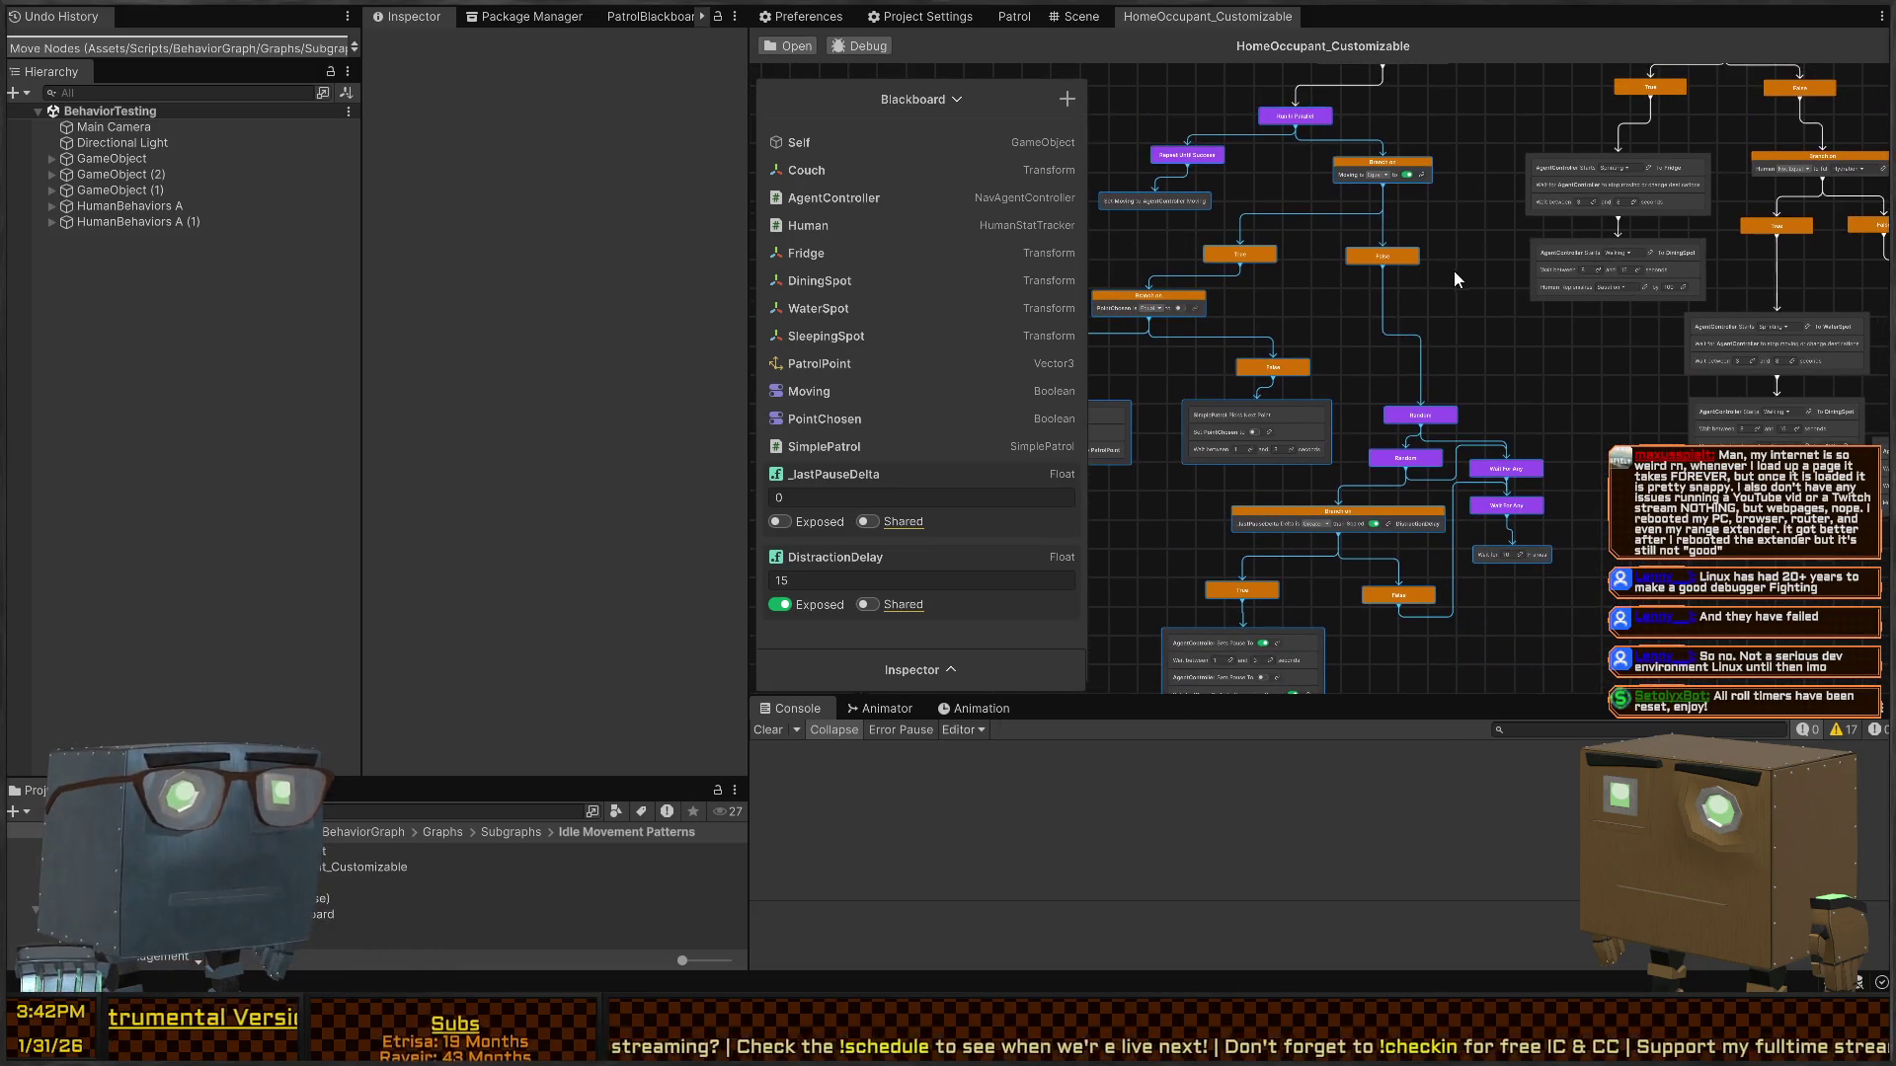
- Look over the graph's upper nodes, then show the 3D Scene view of the house level
drag(1283, 440, 1455, 324)
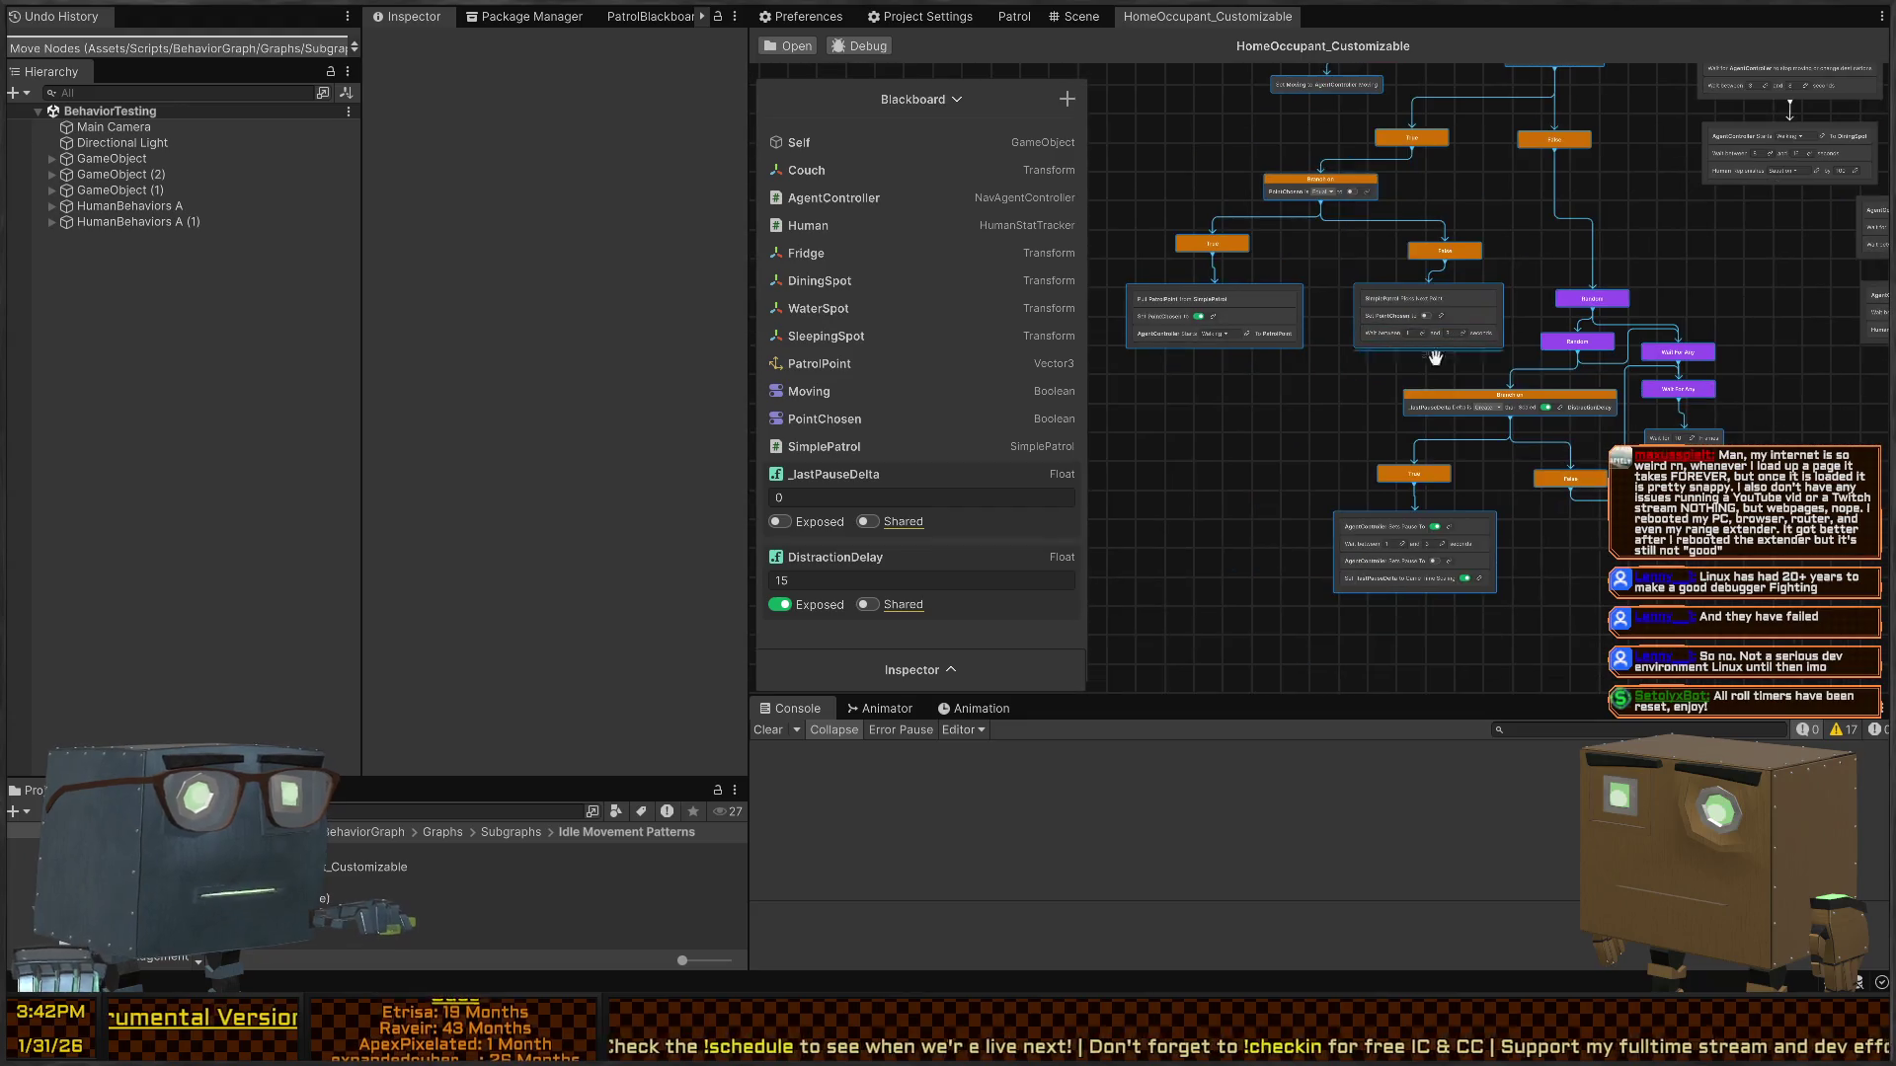
mouse_move(1477, 241)
mouse_down()
mouse_move(1397, 296)
mouse_move(1319, 288)
mouse_move(1483, 335)
mouse_up()
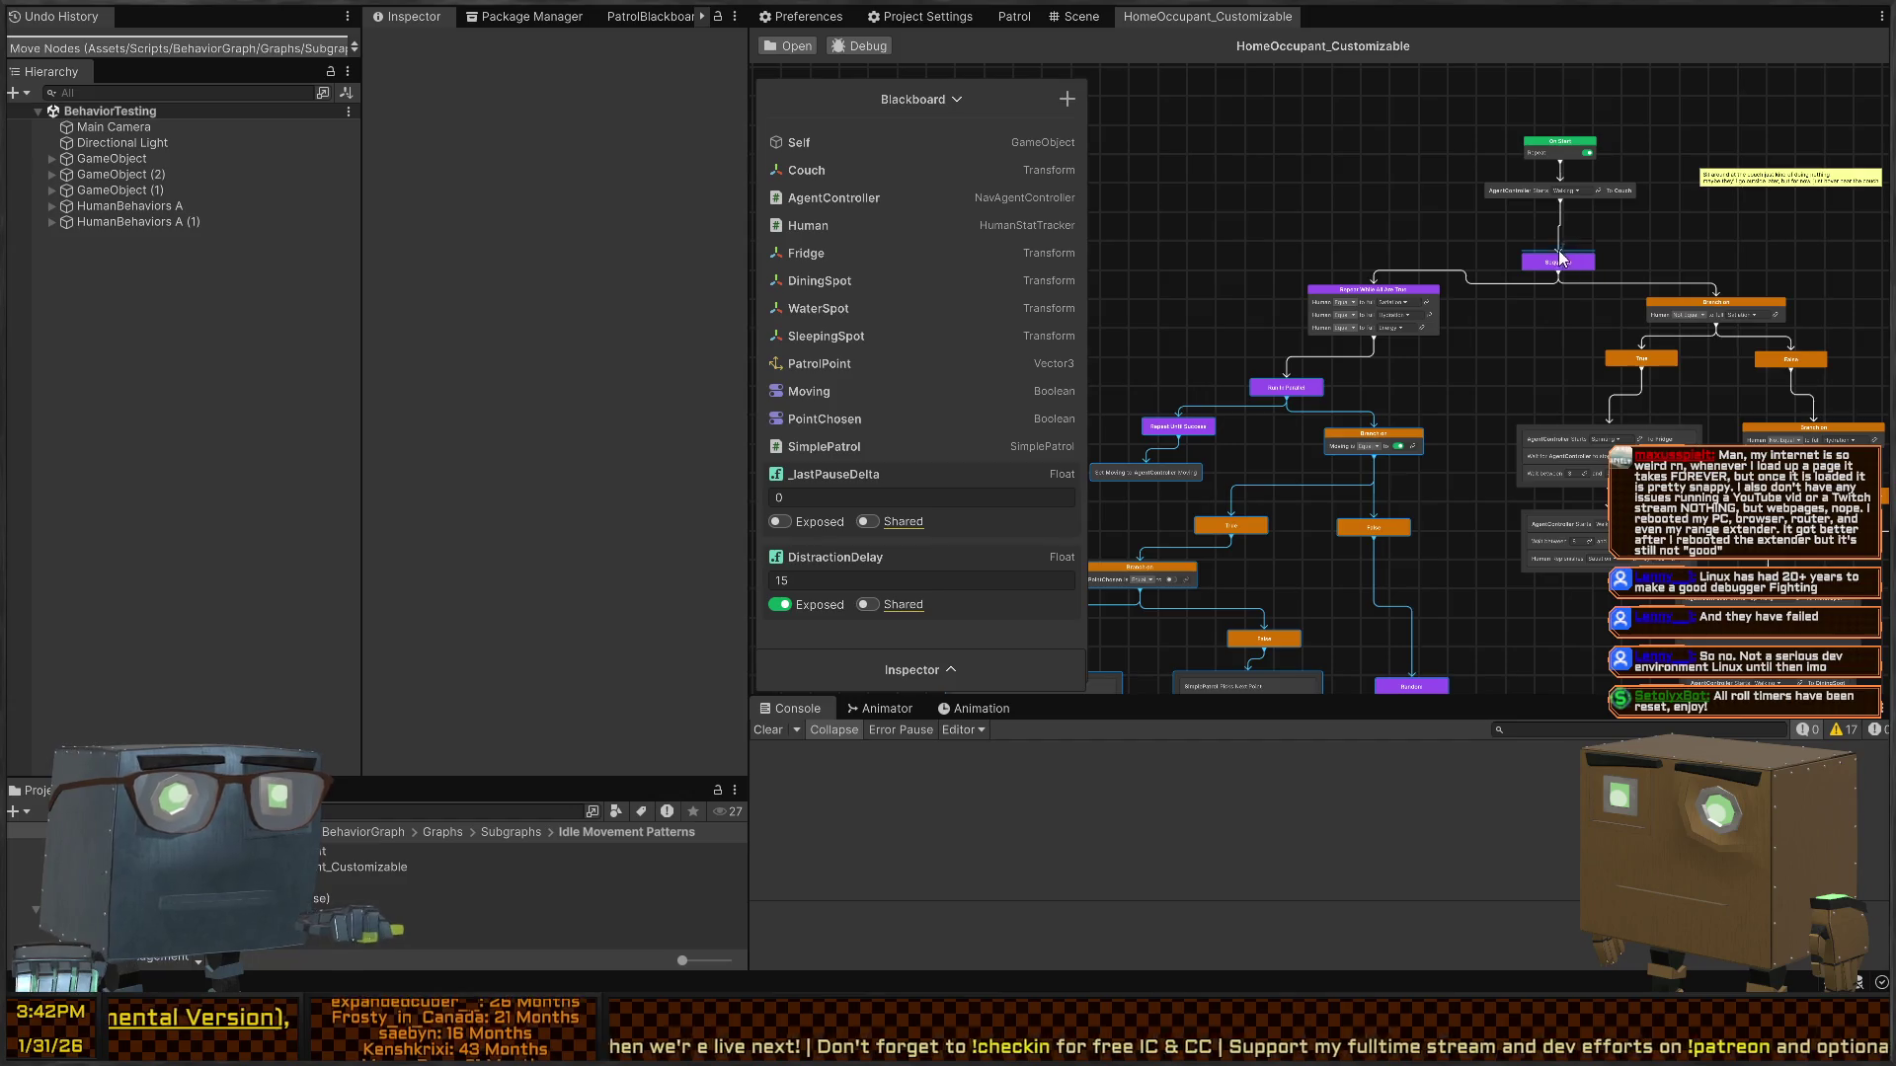
scroll(1560, 258, up, 1)
drag(1559, 259, 1399, 301)
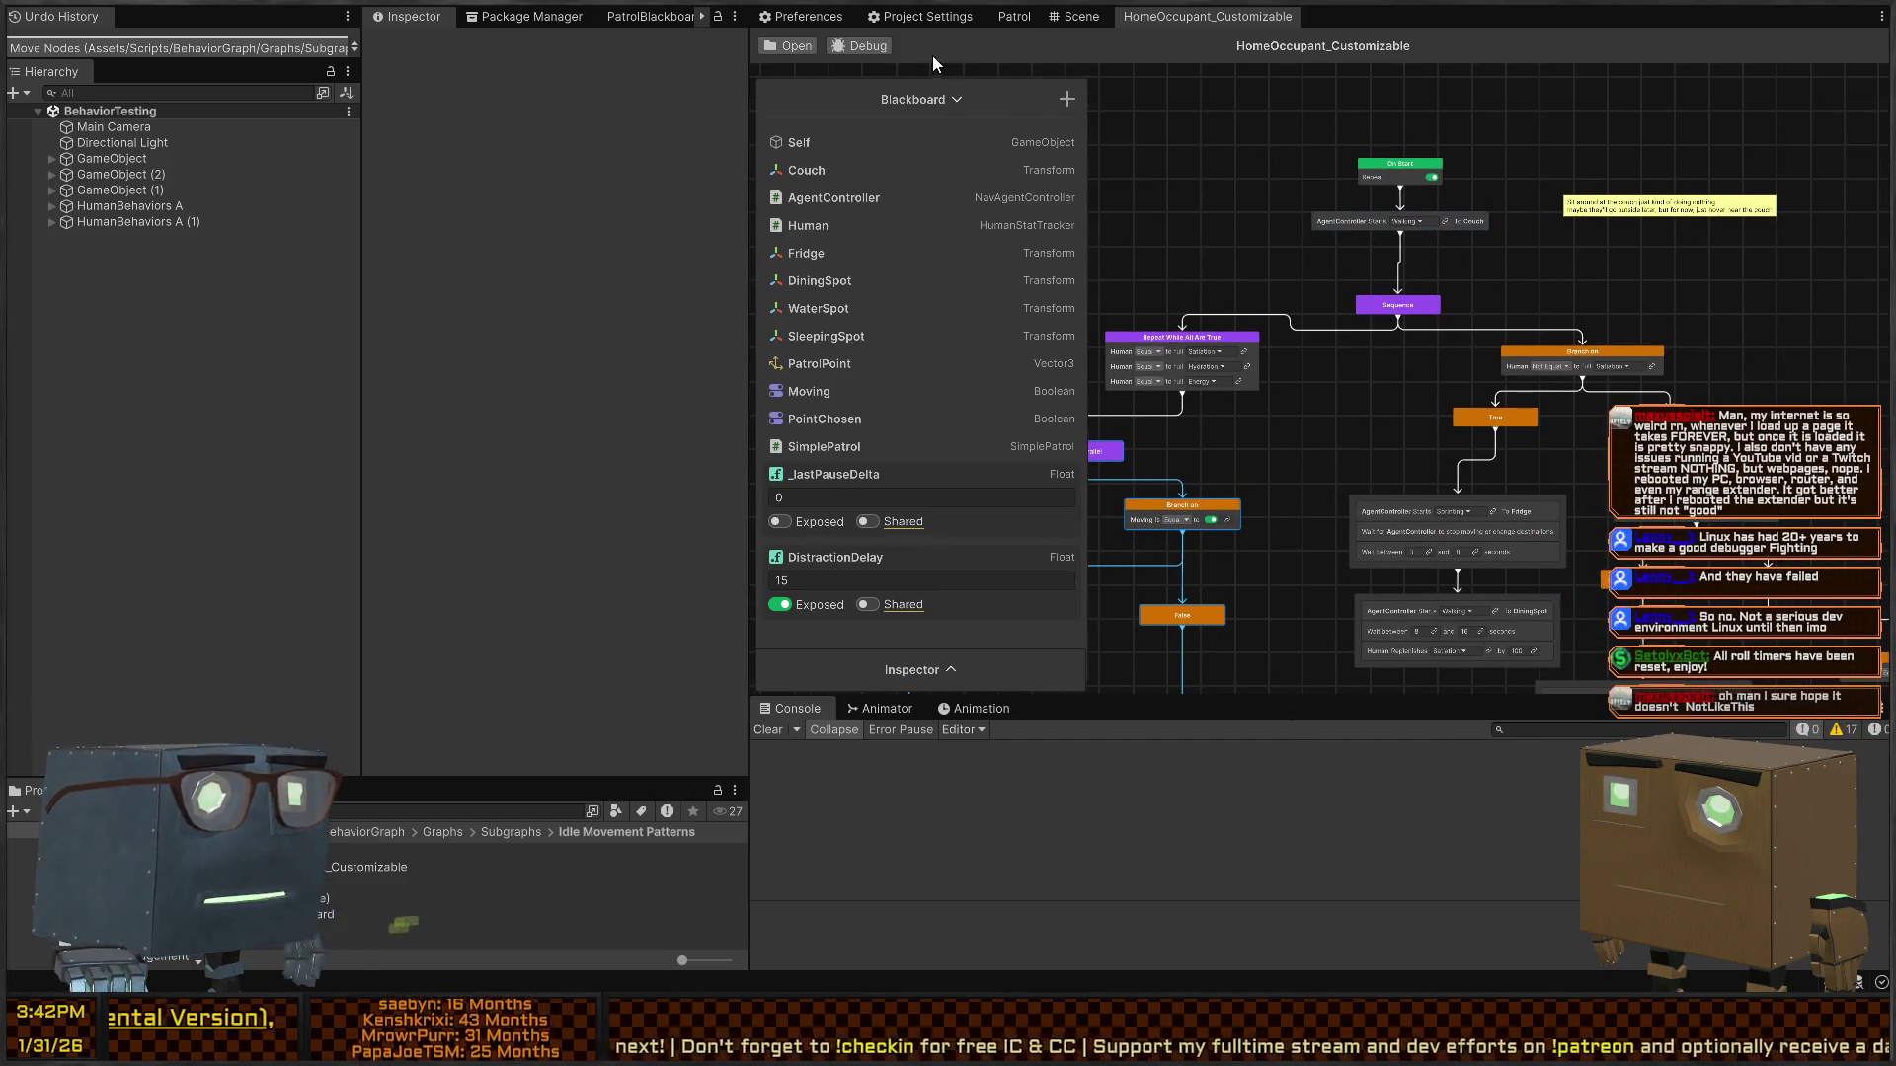
click(1079, 17)
drag(1545, 269, 1207, 431)
- Select the Patroller object under HumanBehaviors A (1)
click(1206, 432)
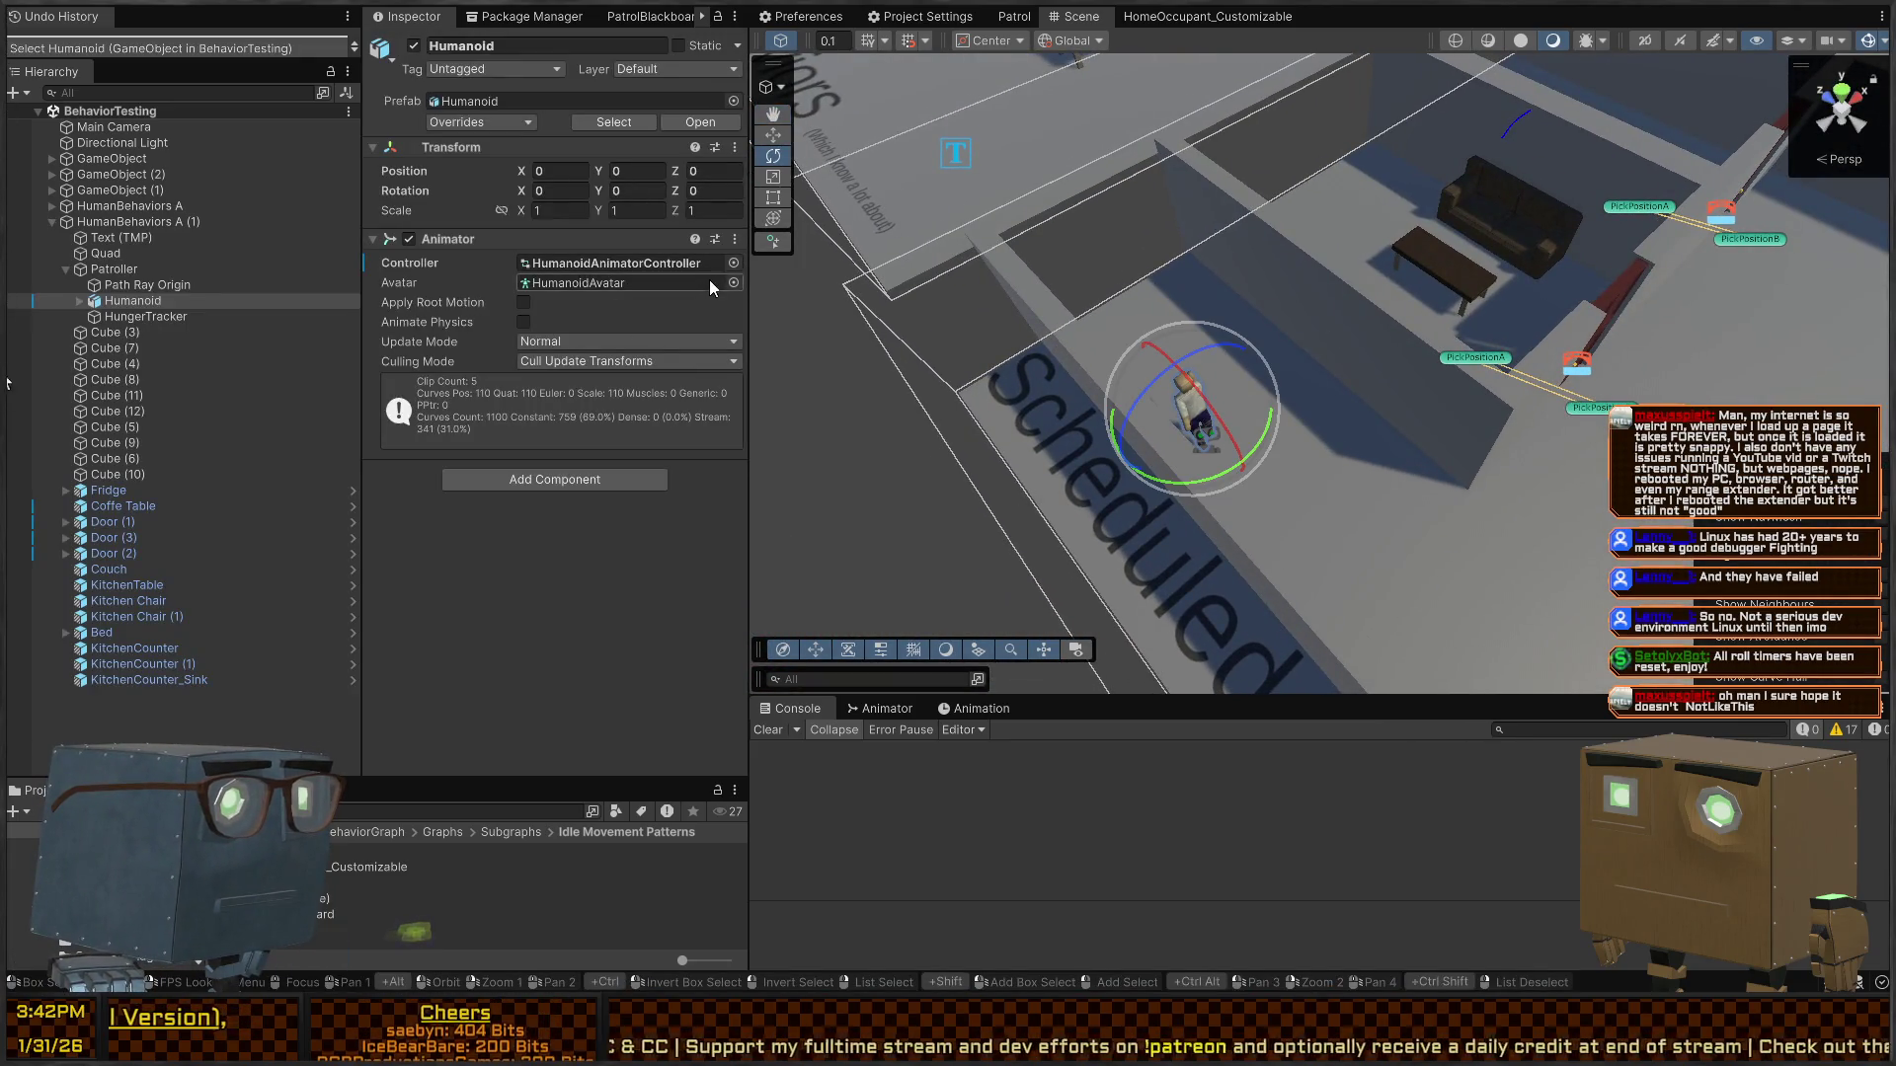
click(128, 222)
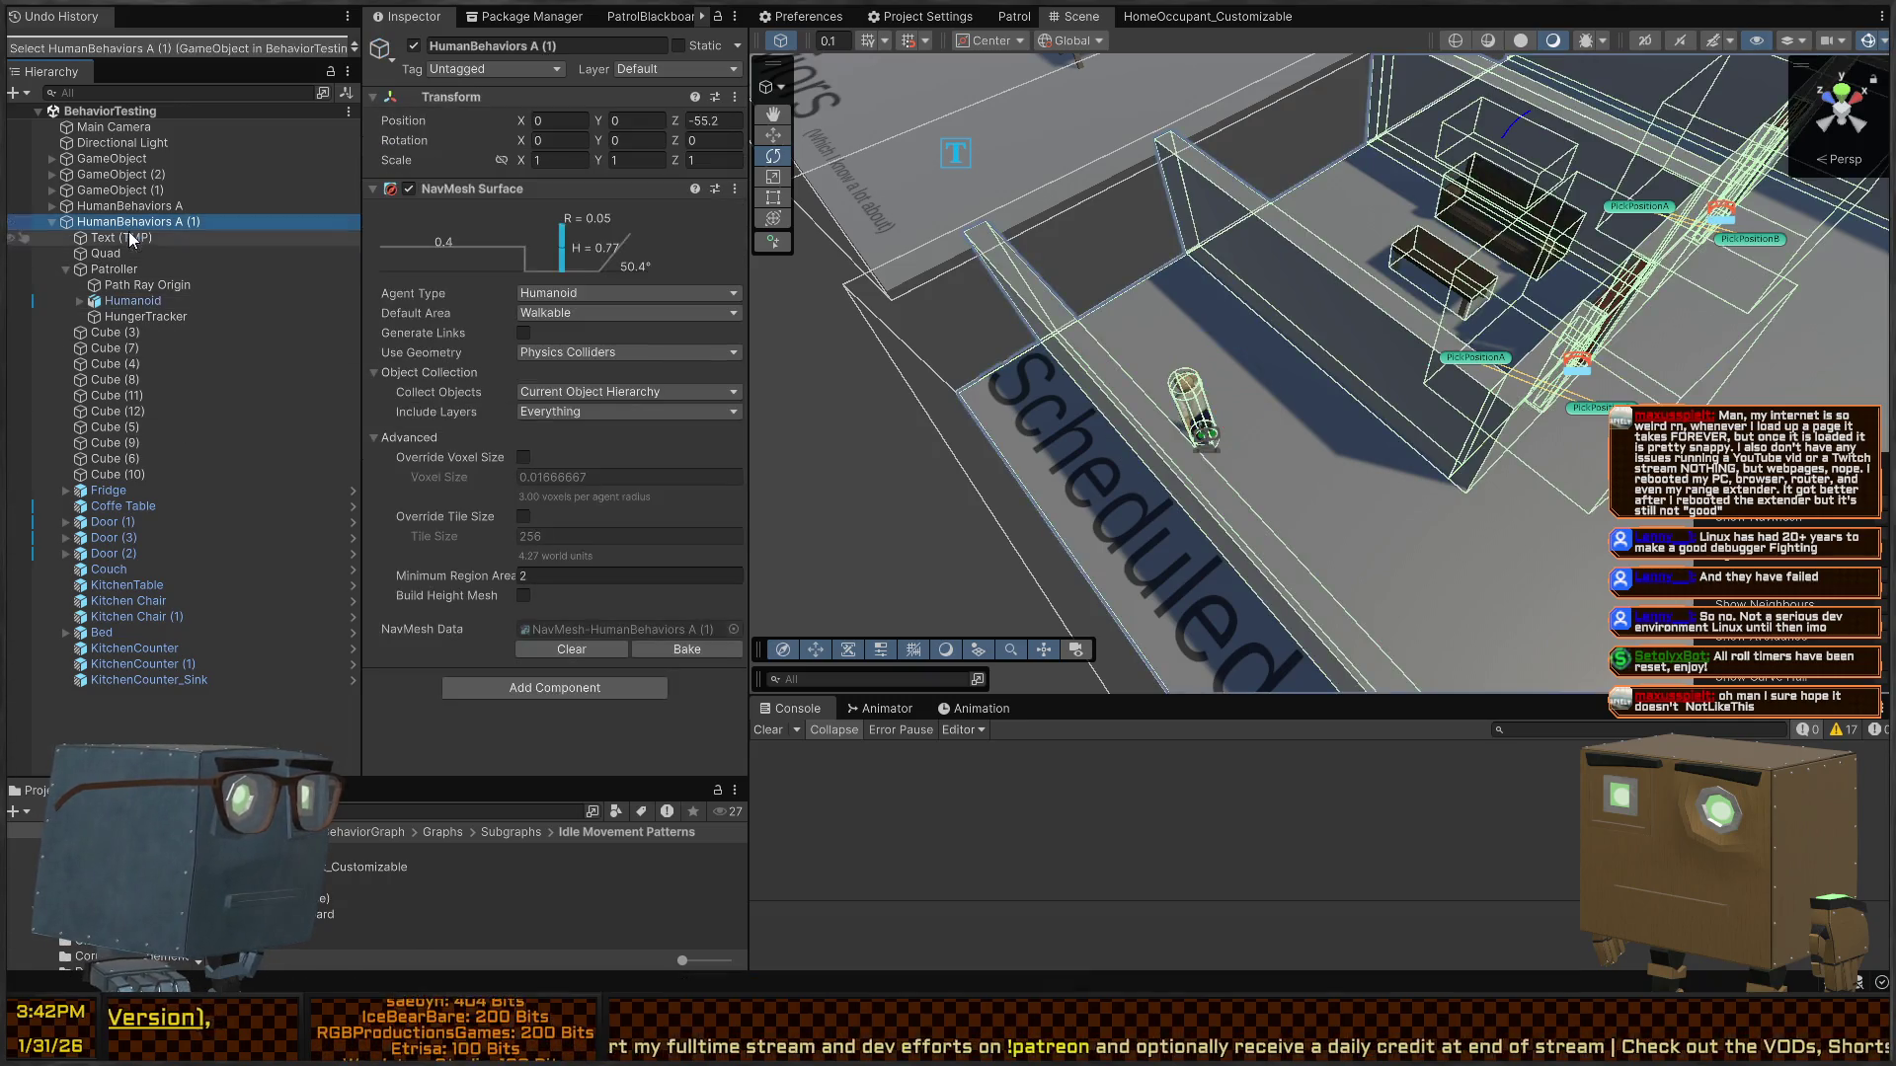
click(114, 269)
- Check the Behavior Agent's graph, DistractionDelay of 15, and empty SimplePatrol slot
scroll(572, 345, down, 5)
scroll(572, 346, down, 10)
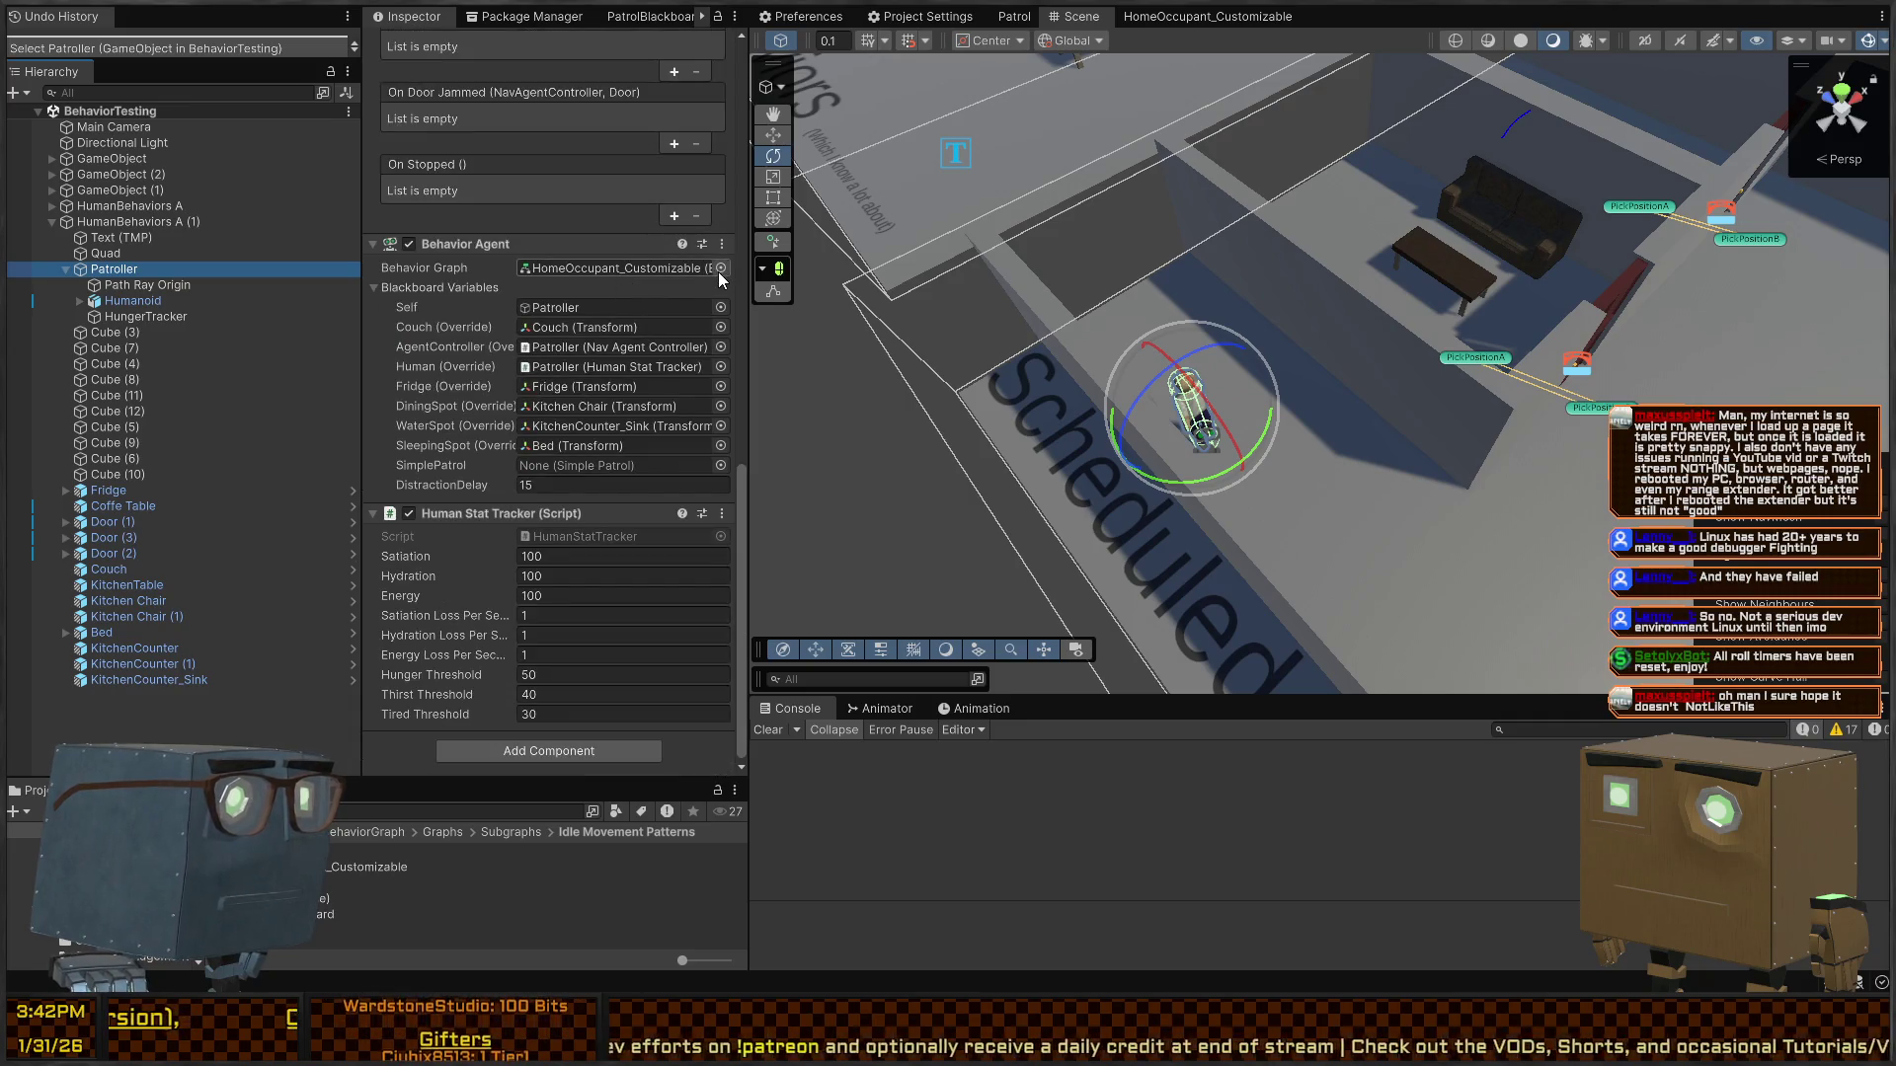
click(701, 267)
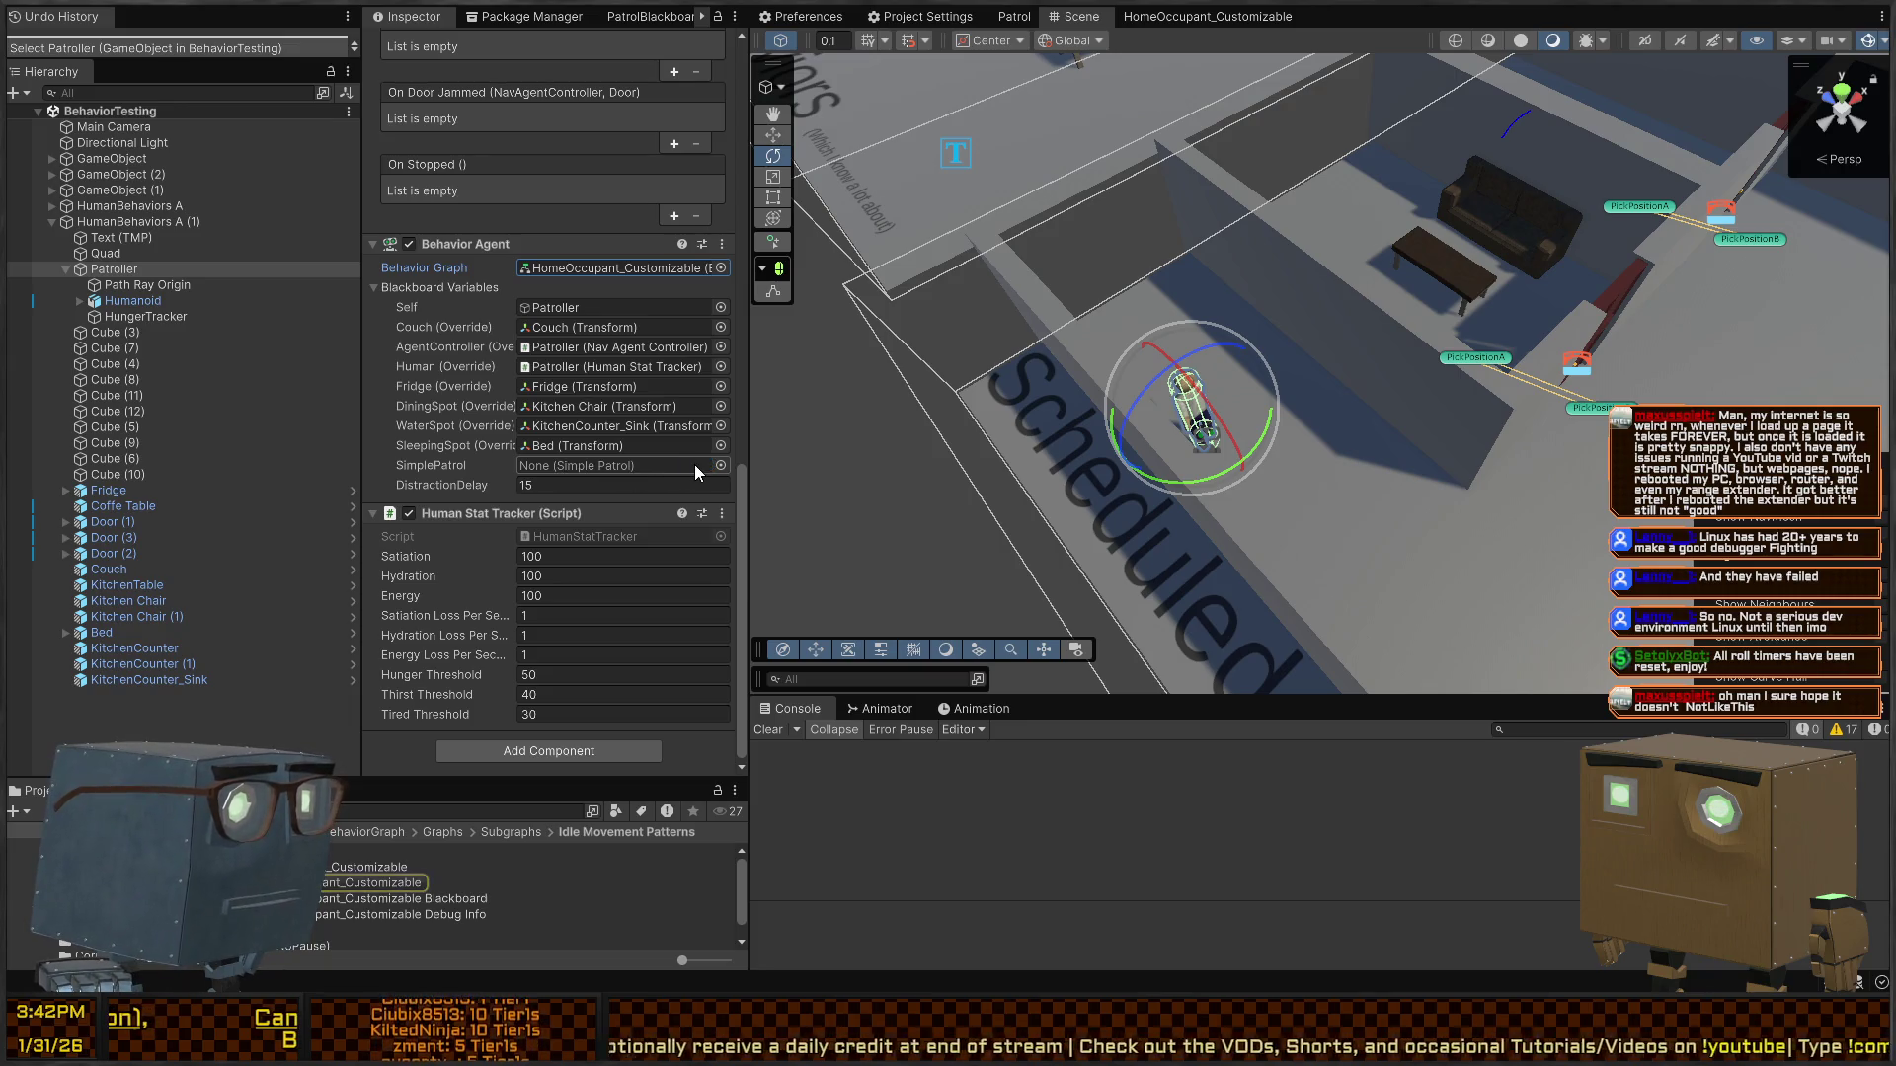
click(721, 464)
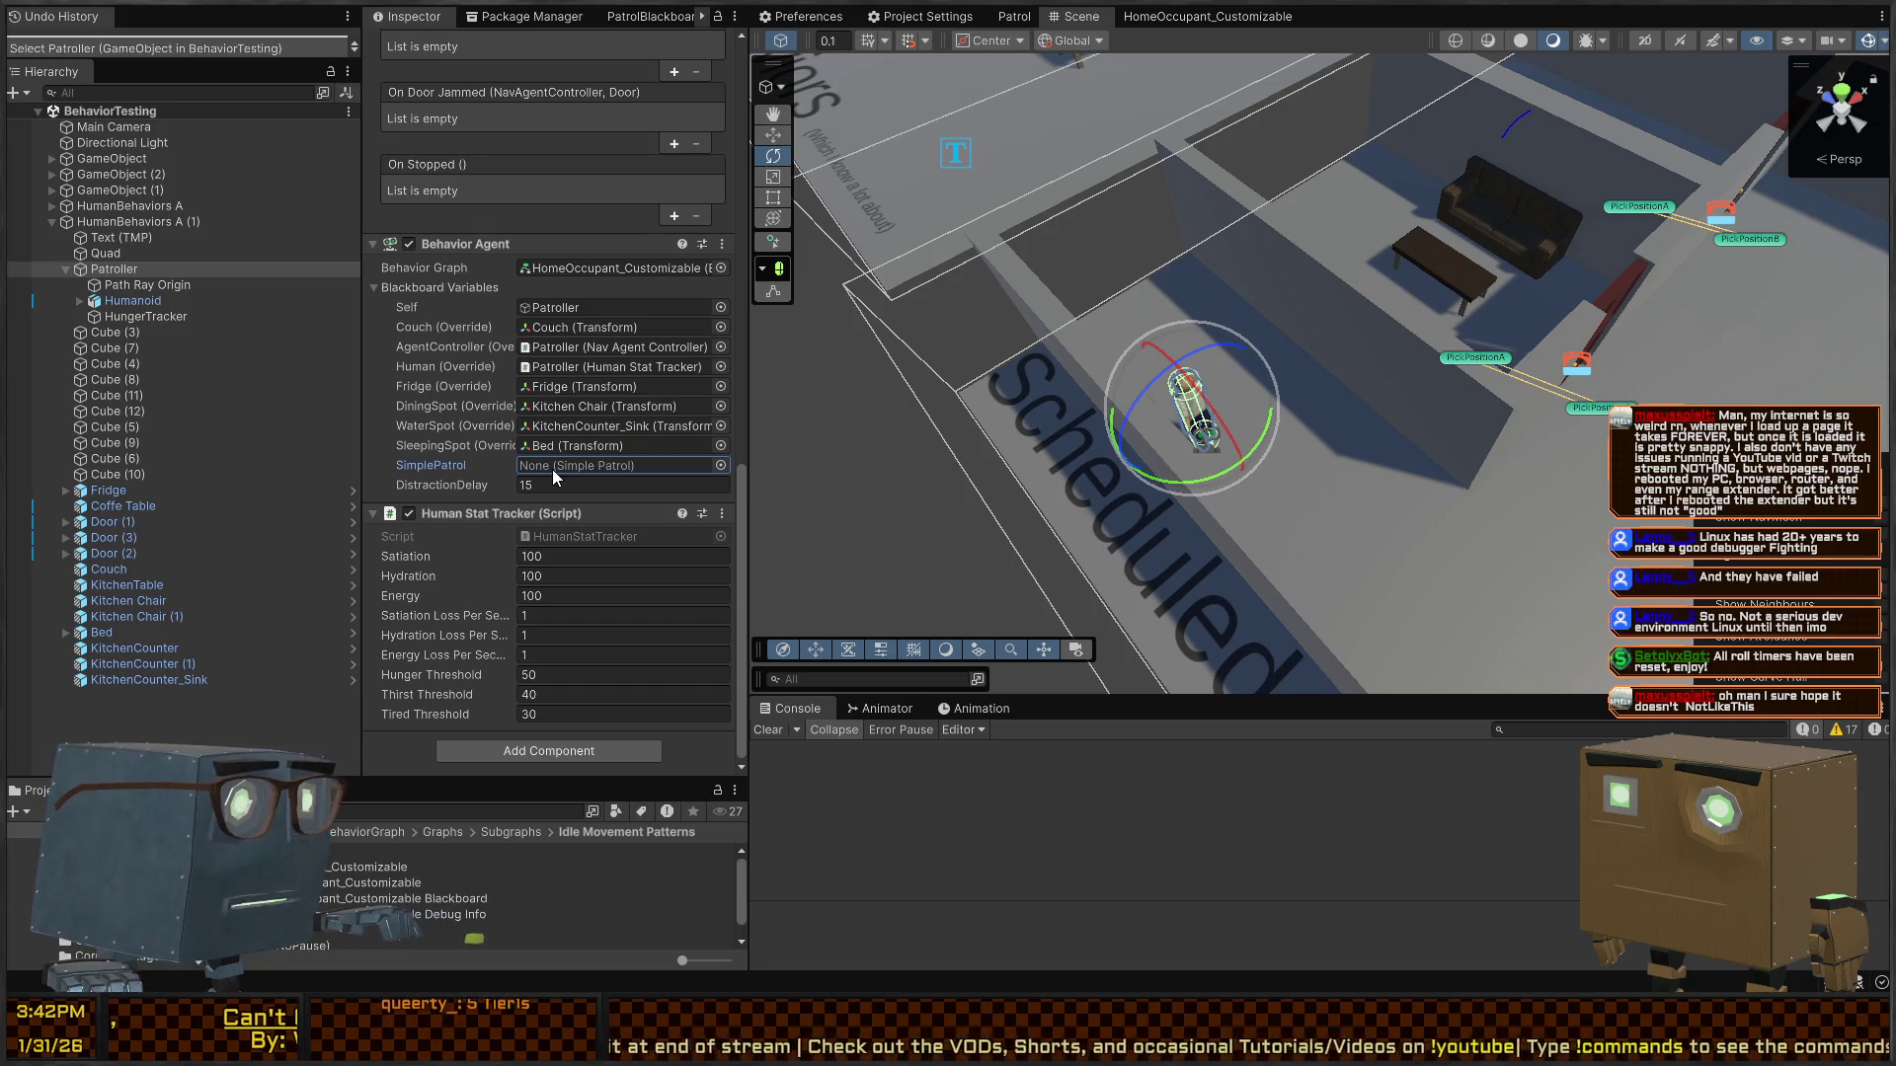
click(511, 751)
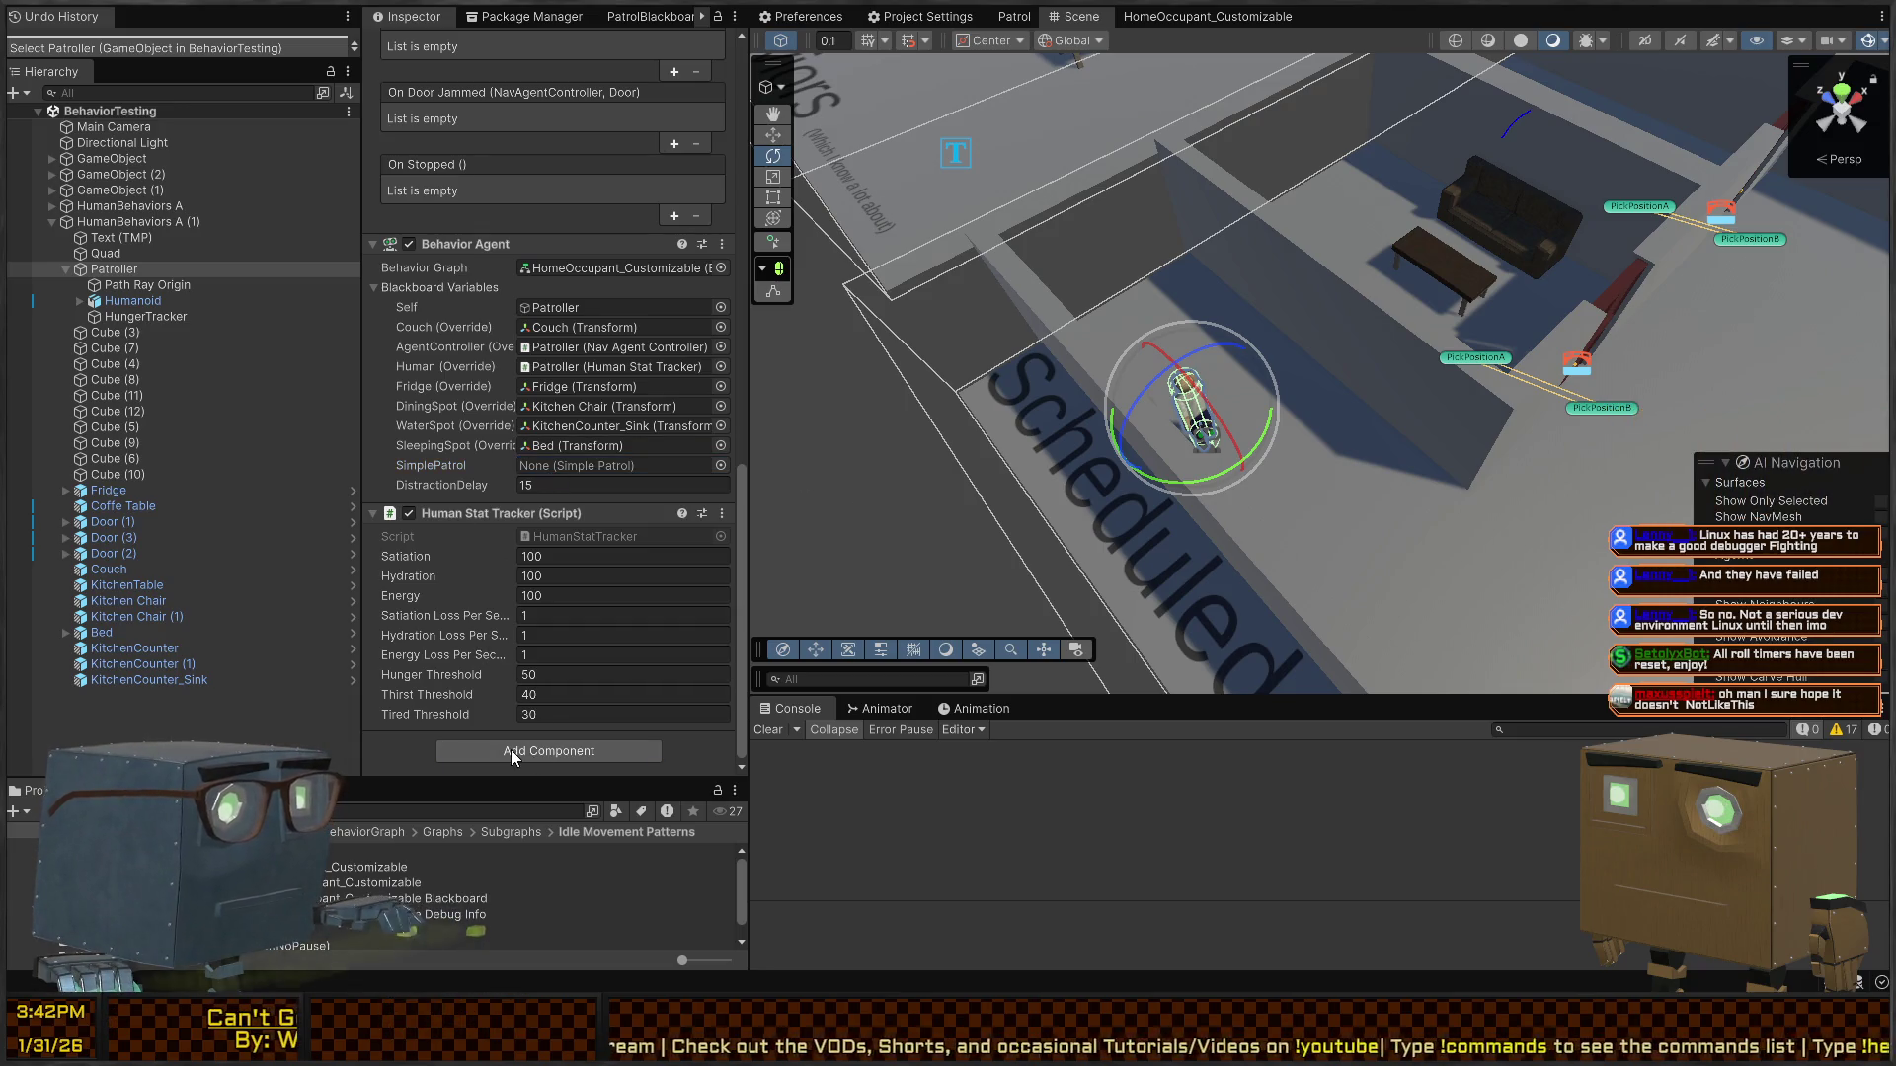
- Add a Simple Patrol component, assign it to the SimplePatrol variable, and disable Run On Start
key(Return)
scroll(533, 711, down, 3)
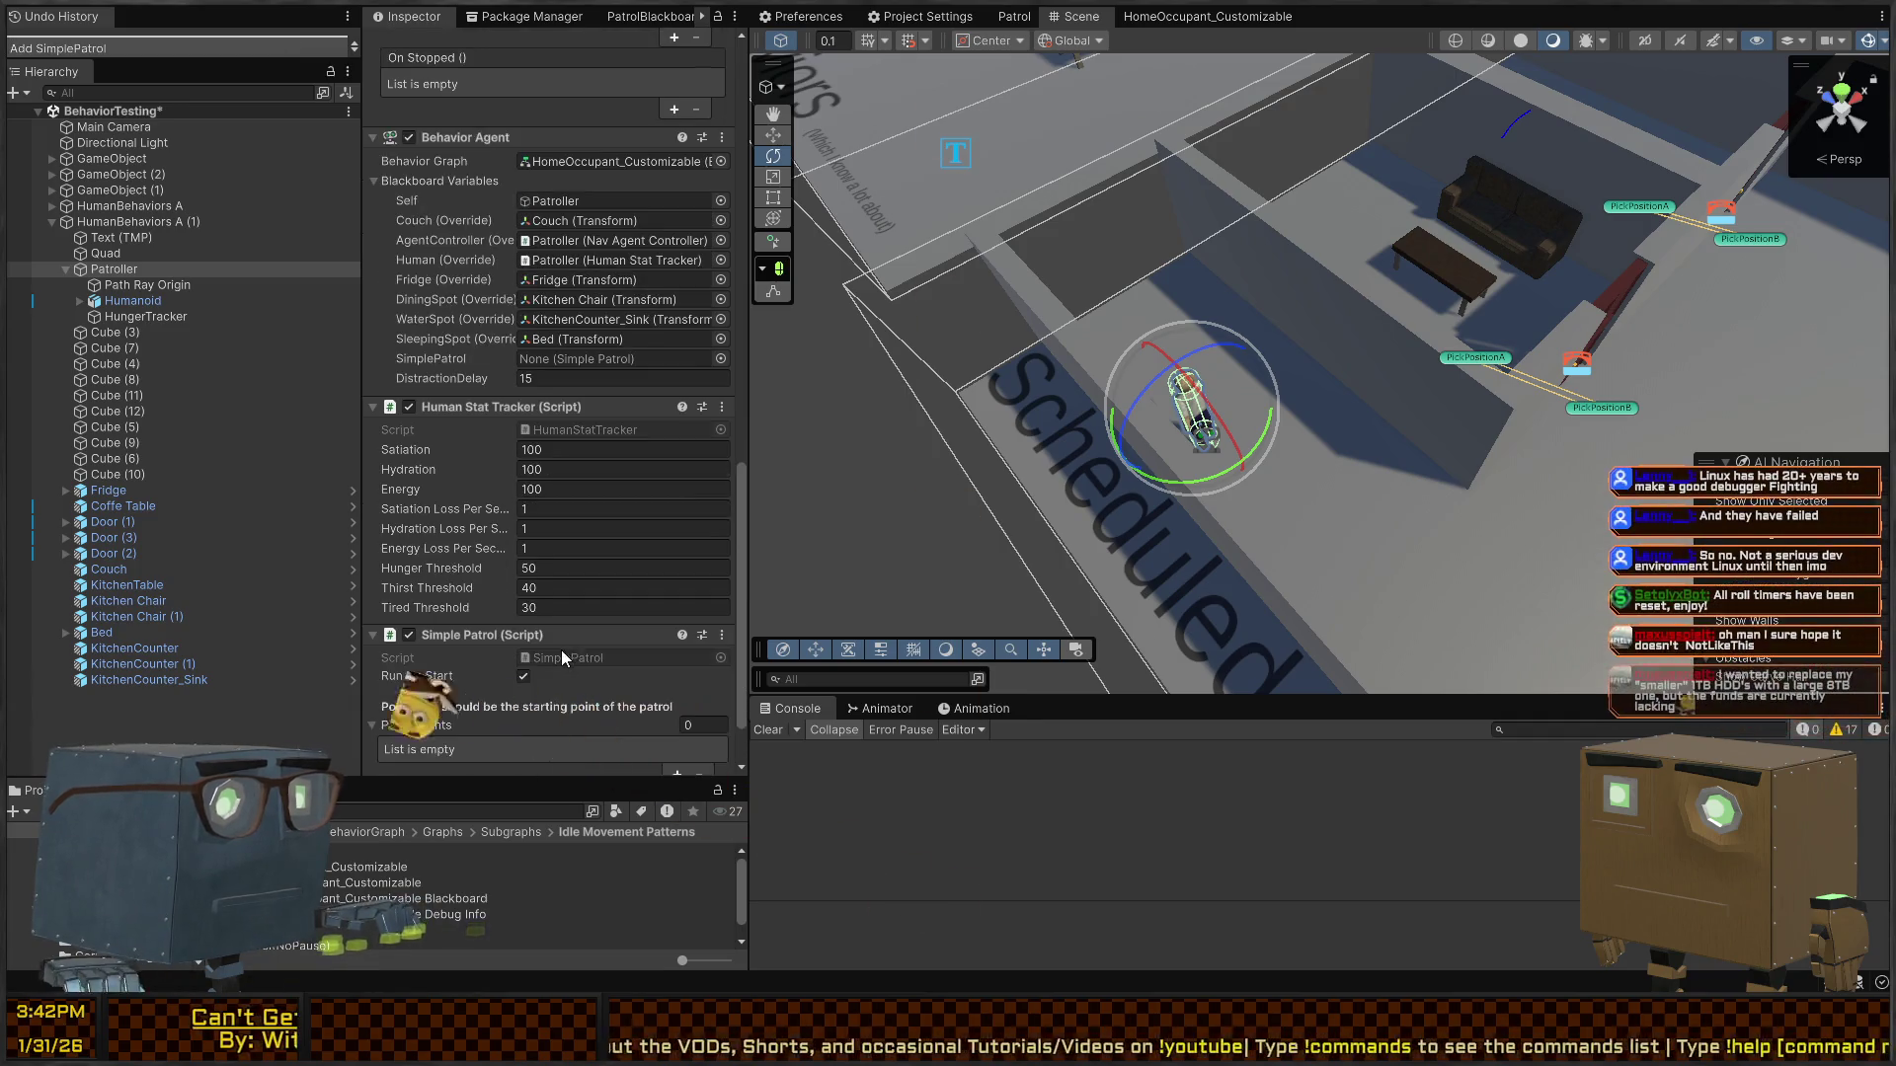
mouse_move(494, 637)
mouse_down()
mouse_move(593, 339)
mouse_move(603, 355)
mouse_up()
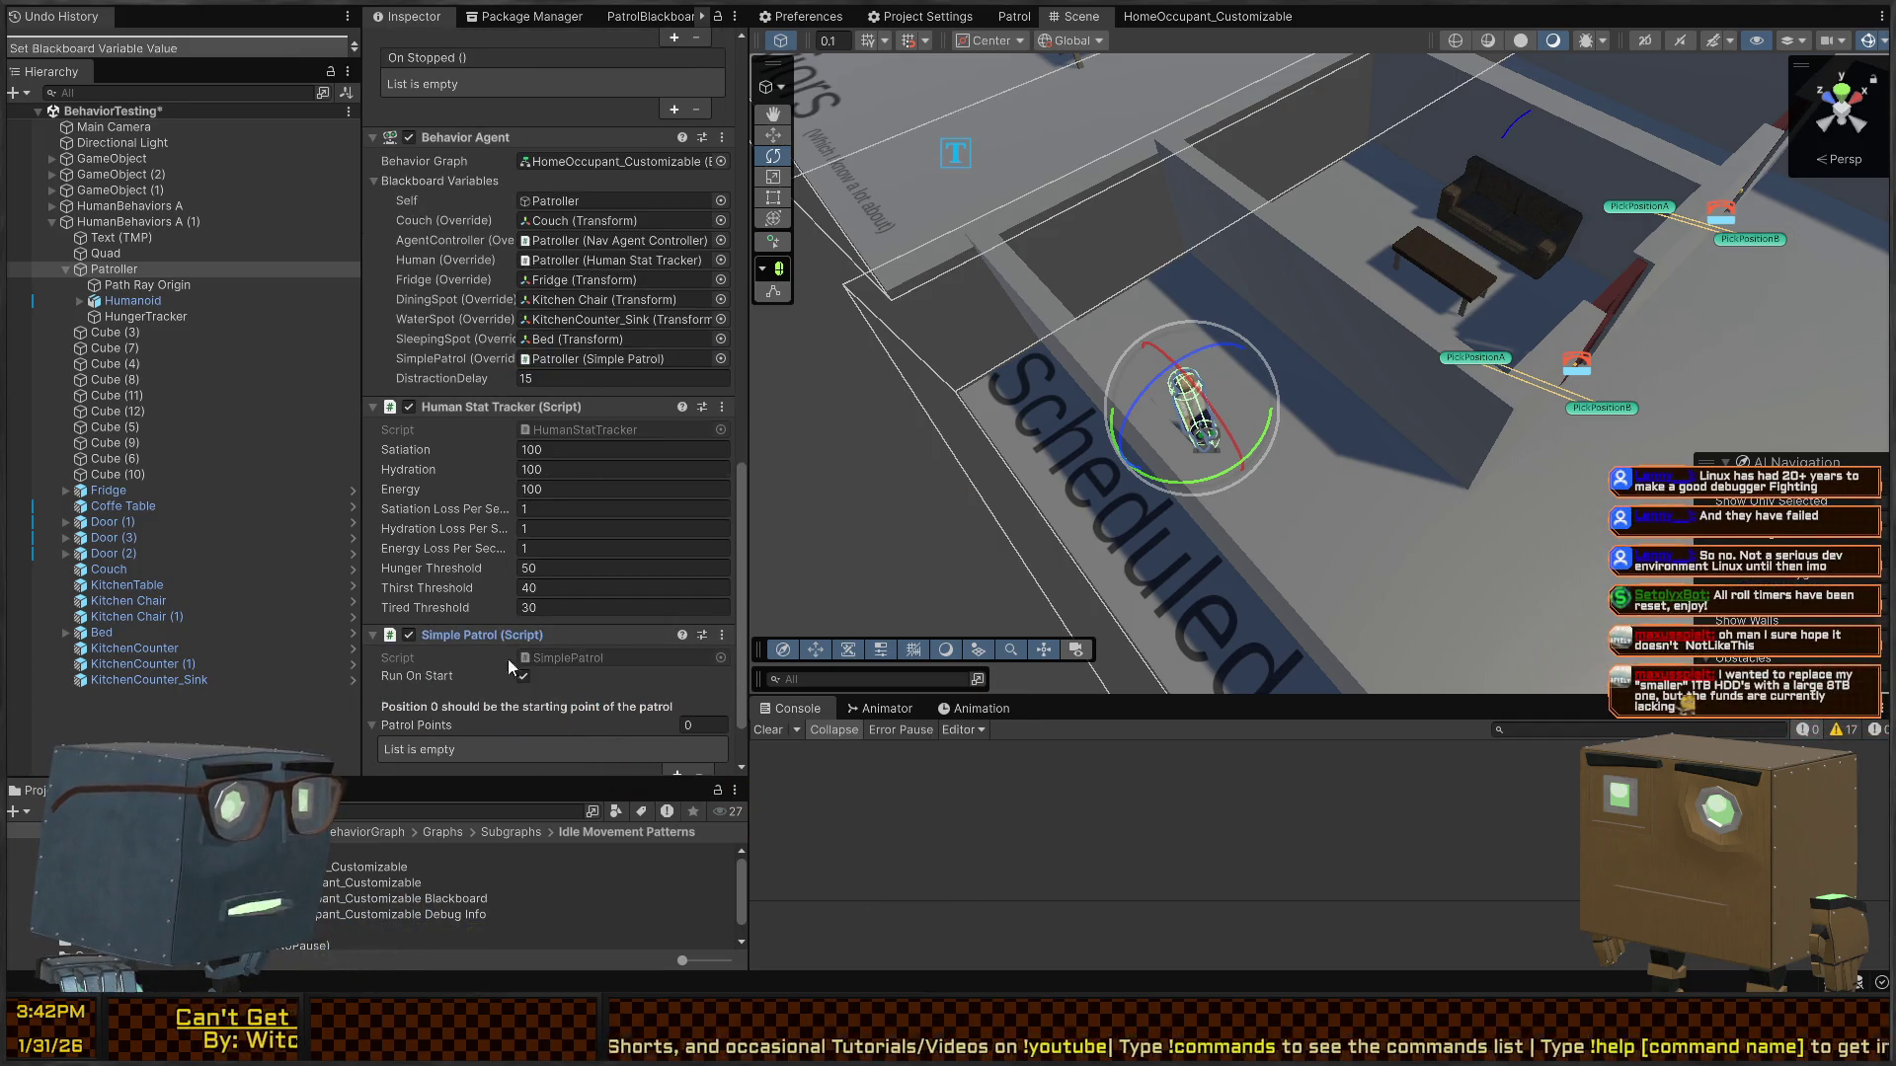
scroll(508, 660, down, 2)
click(523, 598)
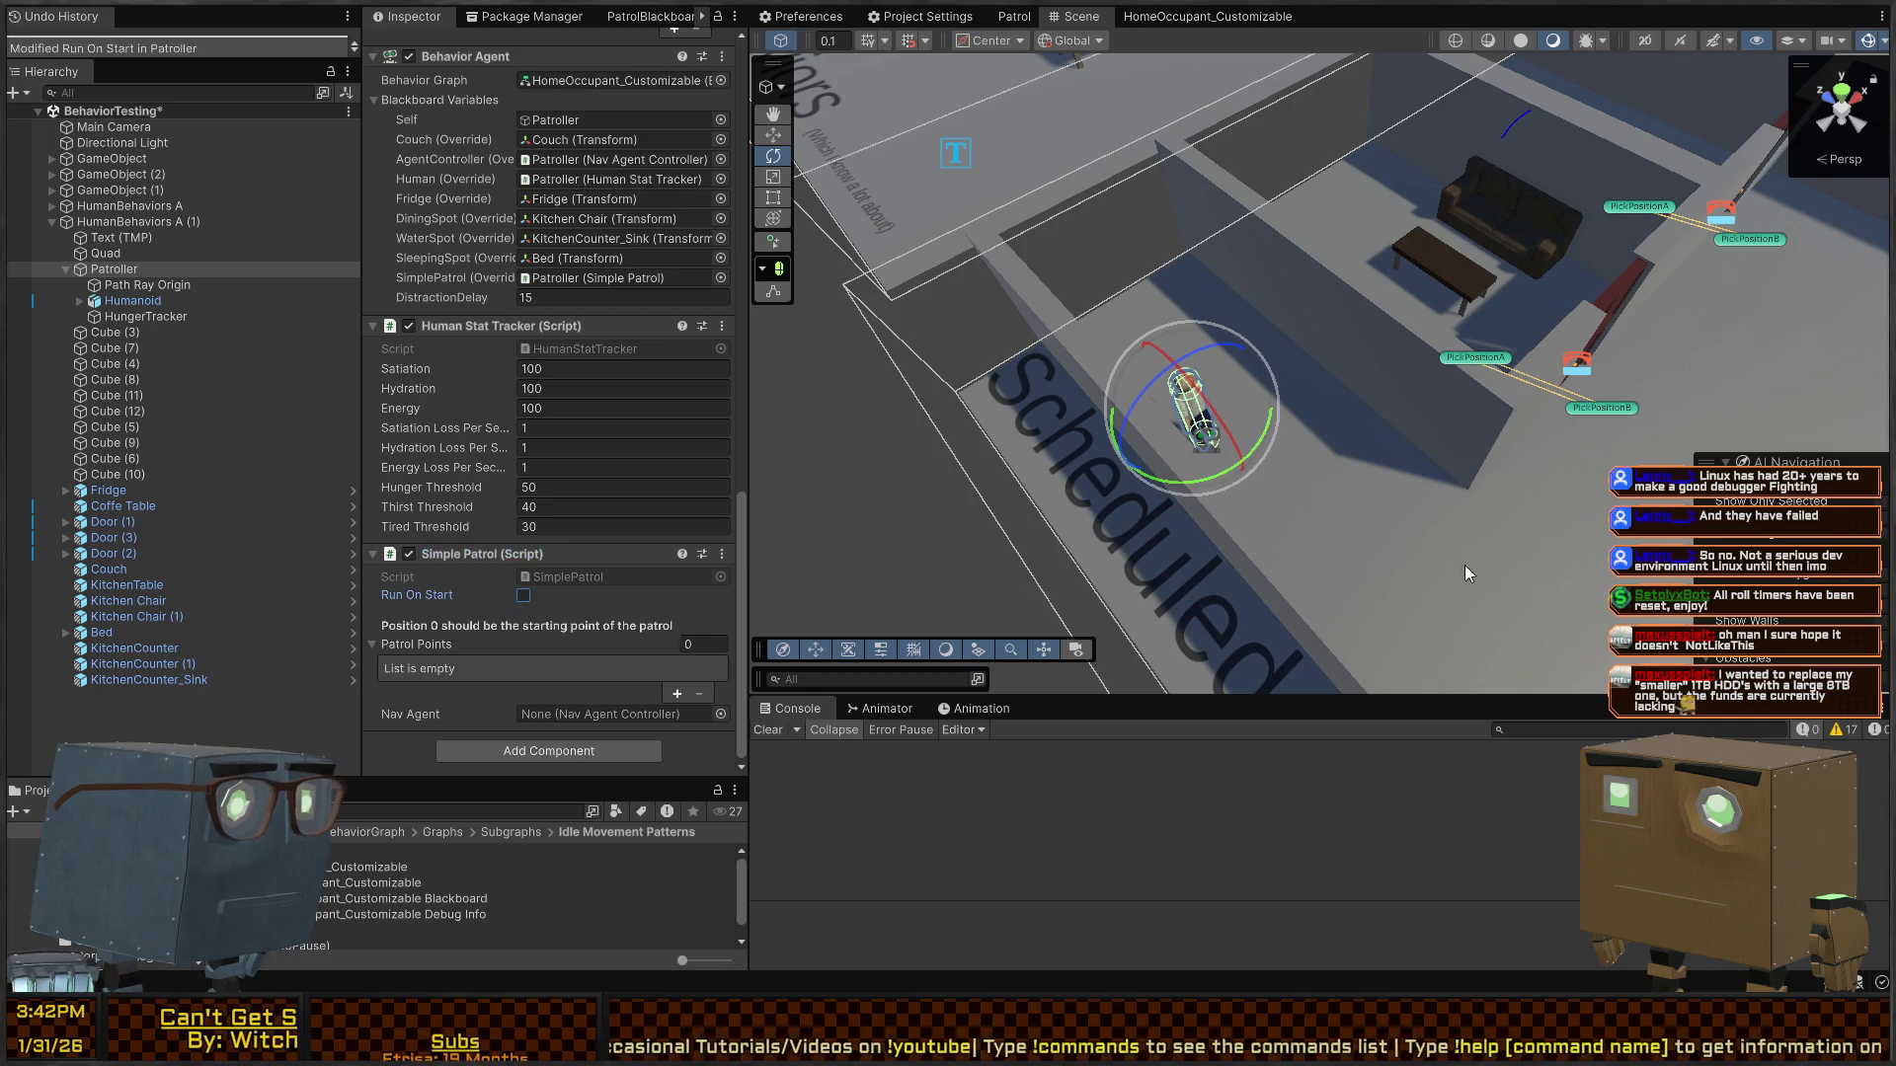
scroll(1466, 573, down, 5)
mouse_move(1465, 573)
mouse_down()
mouse_move(1213, 258)
mouse_move(1195, 330)
mouse_up()
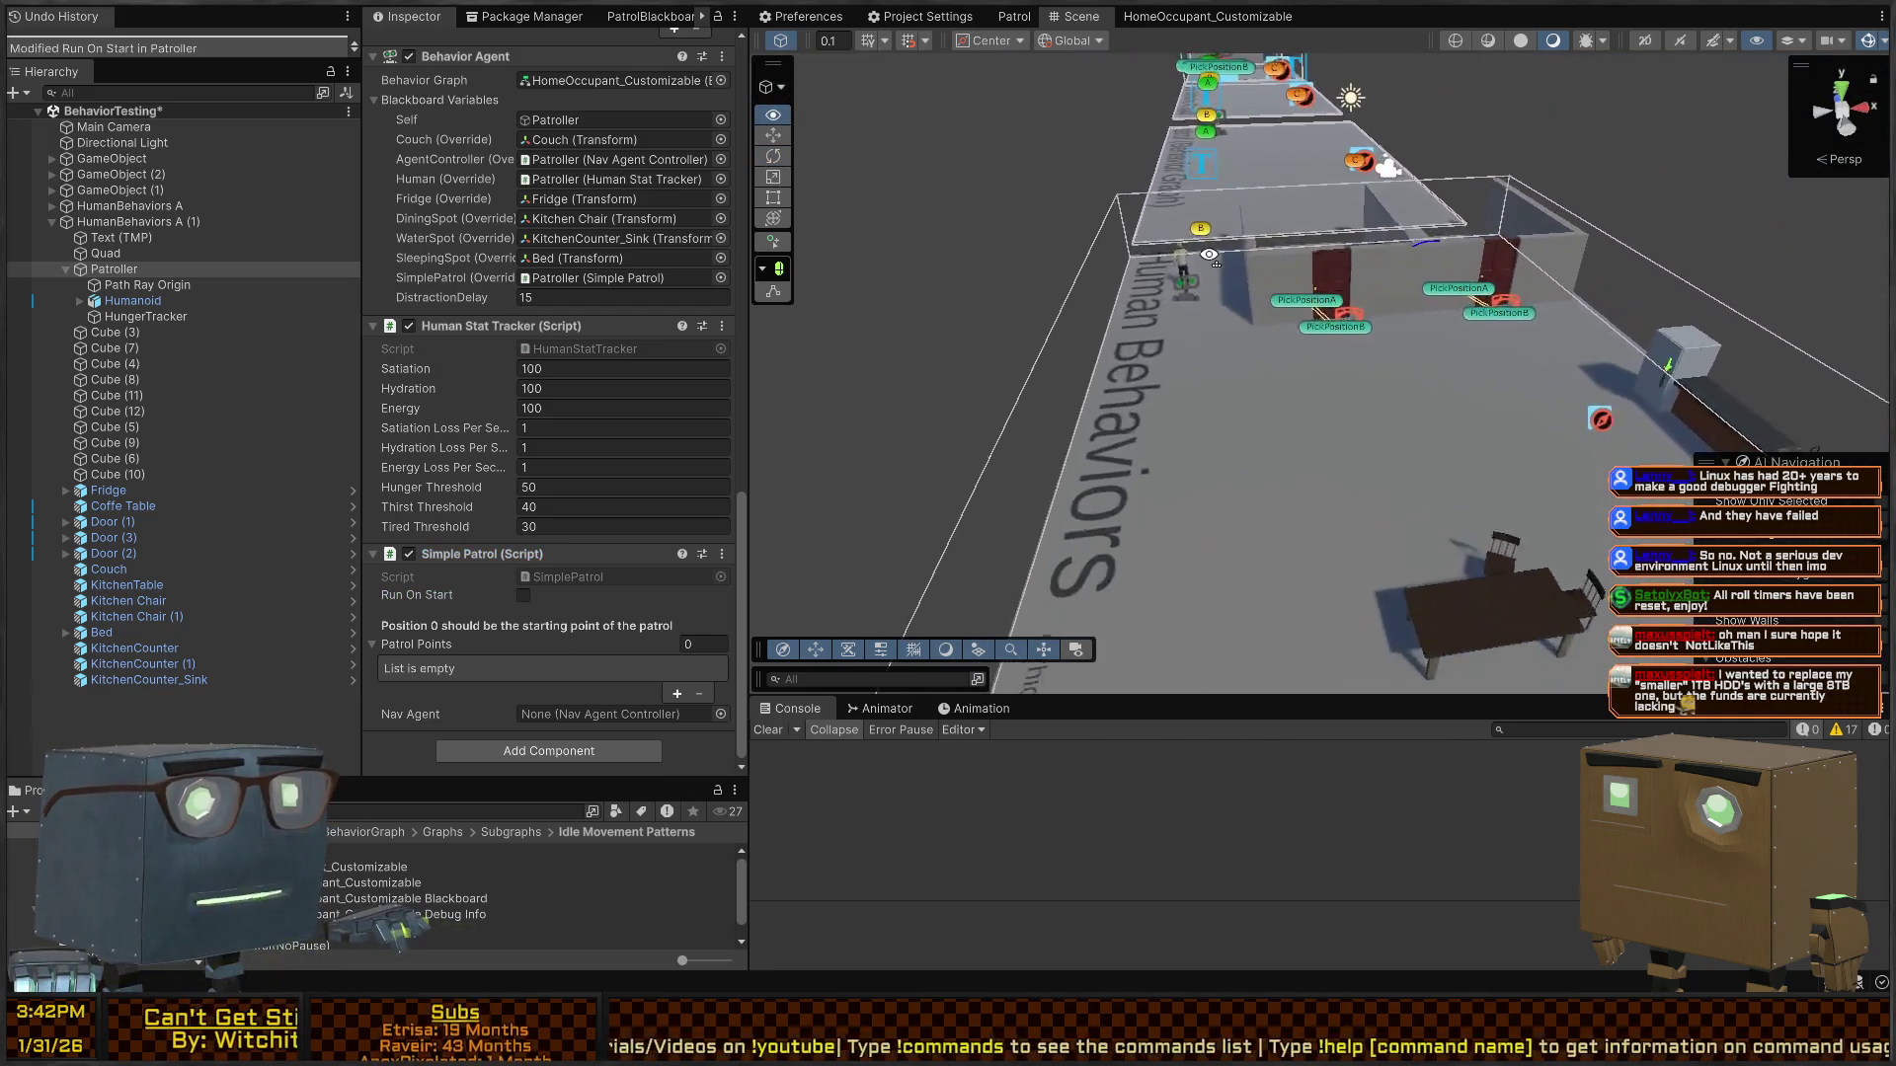
- Select patrol markers A, B and C under the Quad
click(1192, 335)
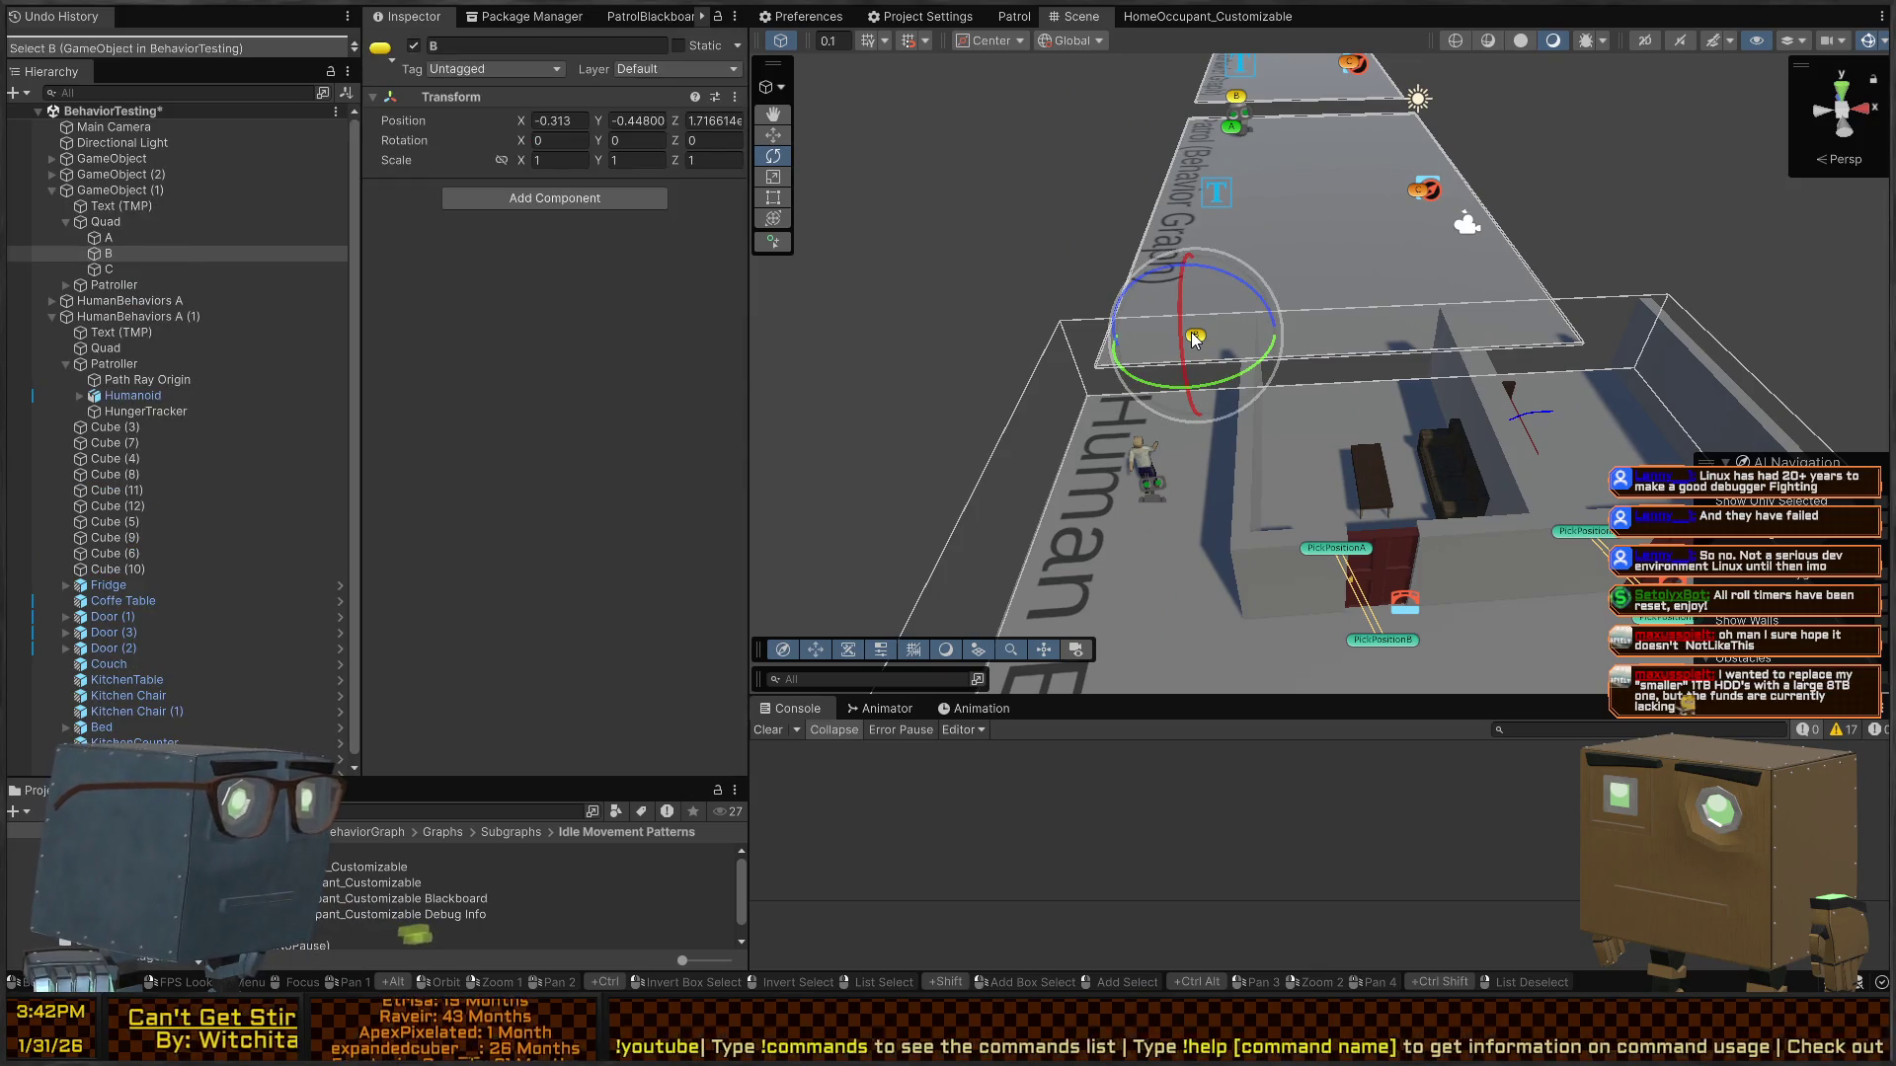
click(121, 221)
click(121, 240)
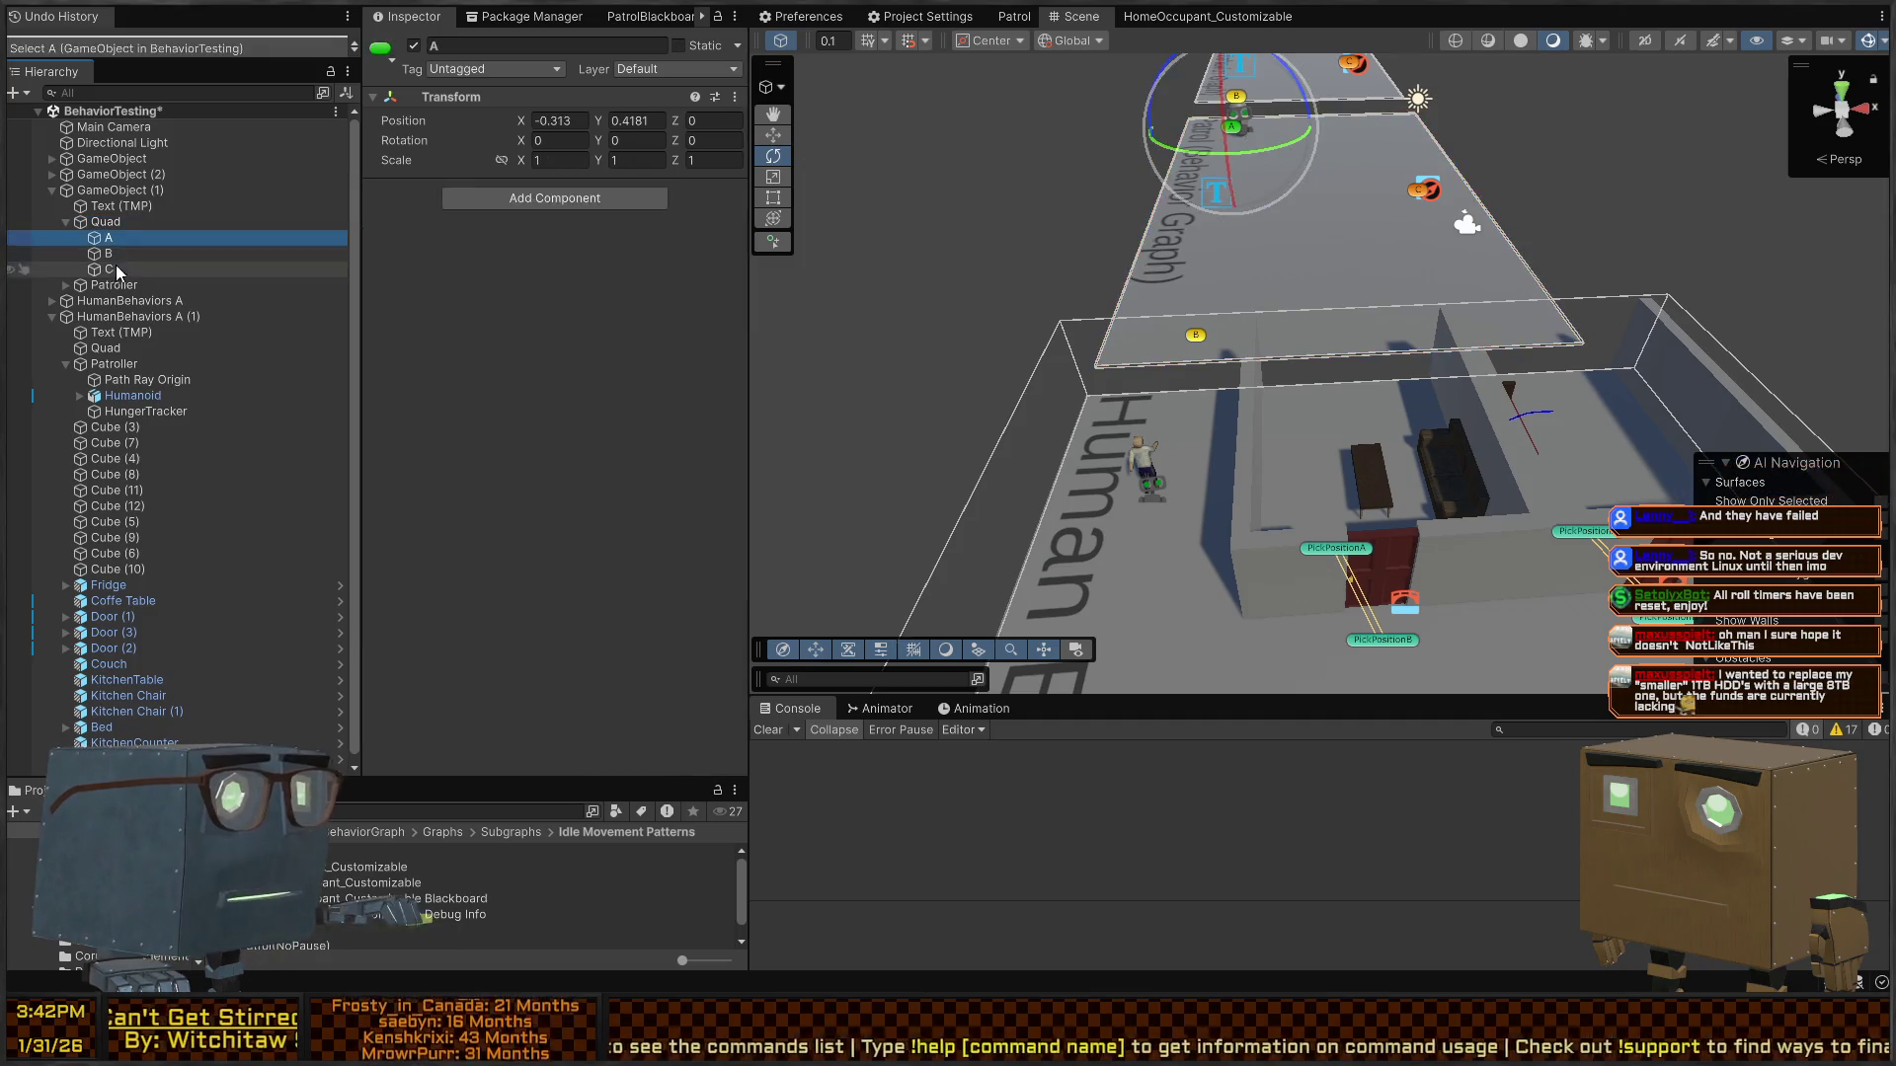
shift+click(116, 266)
- Paste copies of A, B and C onto the second area's floor quad
mouse_move(1112, 351)
mouse_down()
mouse_move(1812, 365)
mouse_move(1377, 400)
mouse_up()
click(1377, 400)
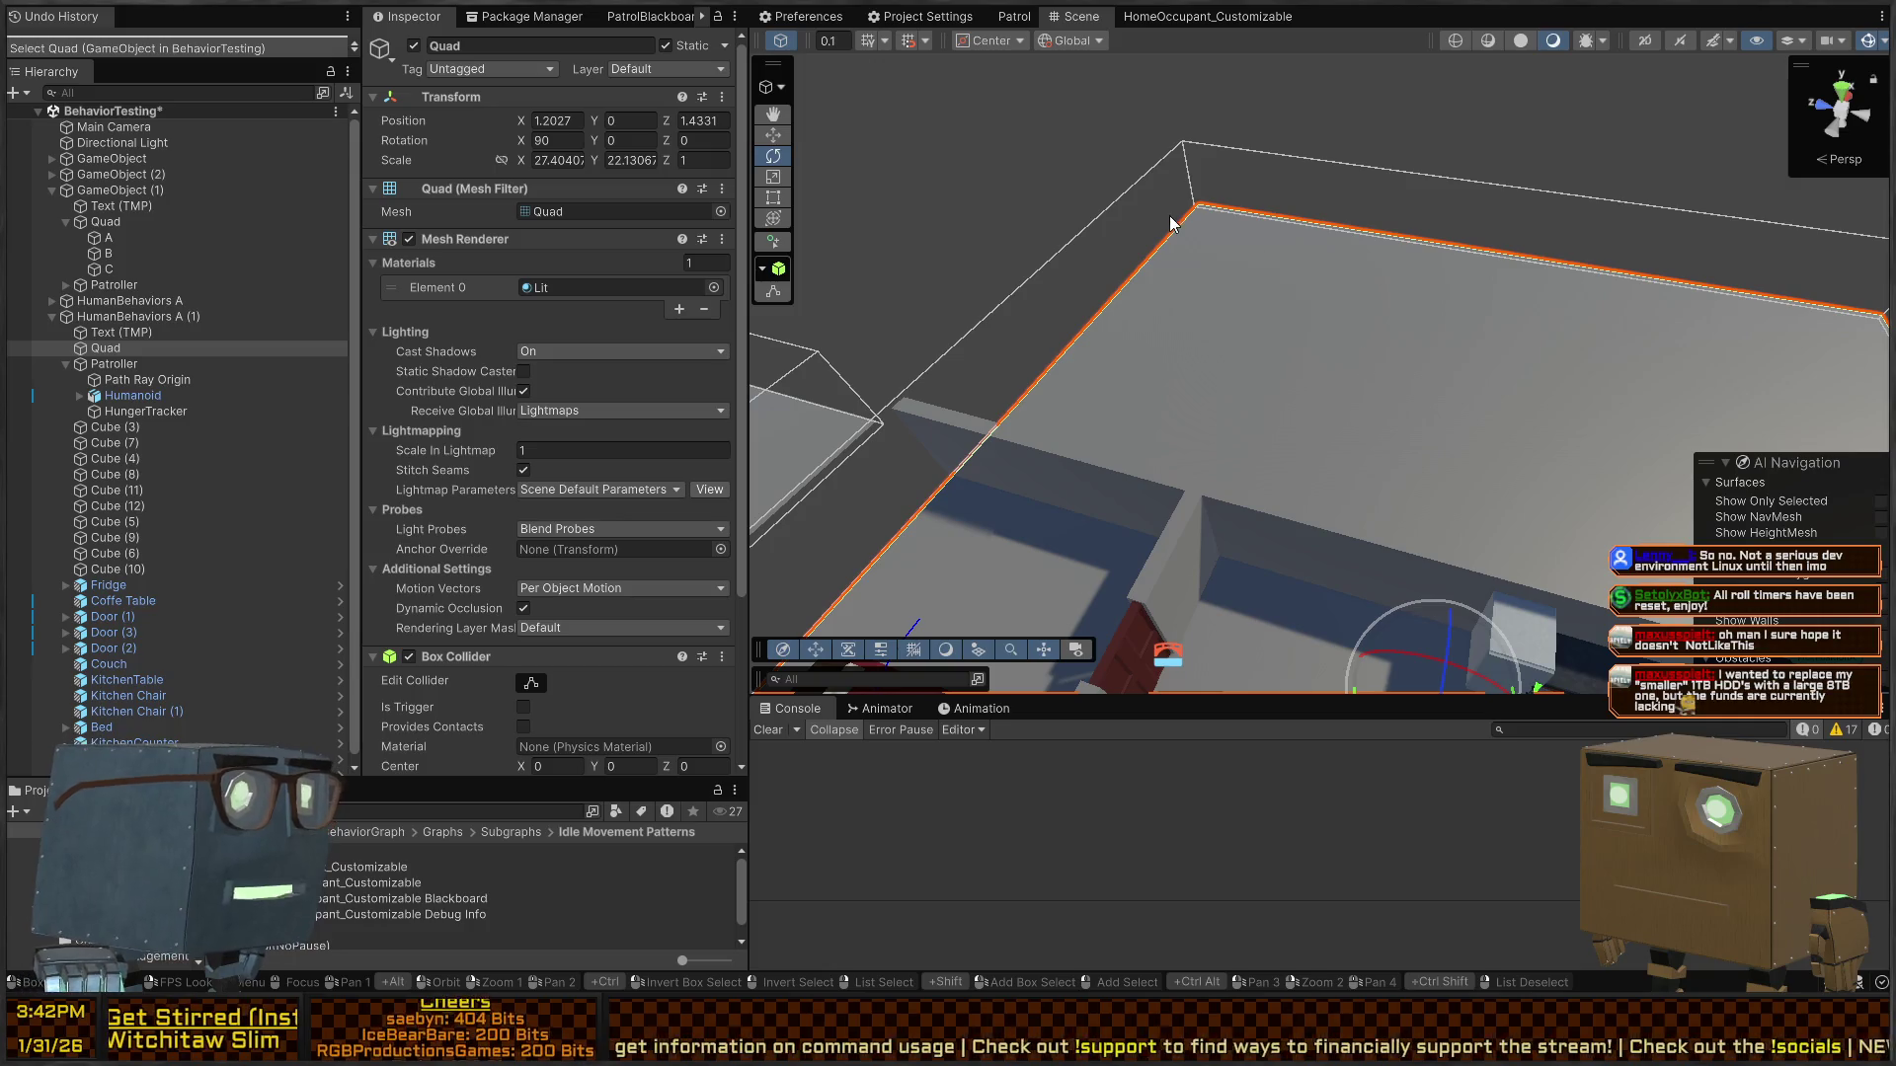
mouse_move(1171, 212)
mouse_down()
mouse_move(1431, 325)
mouse_move(1388, 405)
mouse_move(1353, 395)
mouse_up()
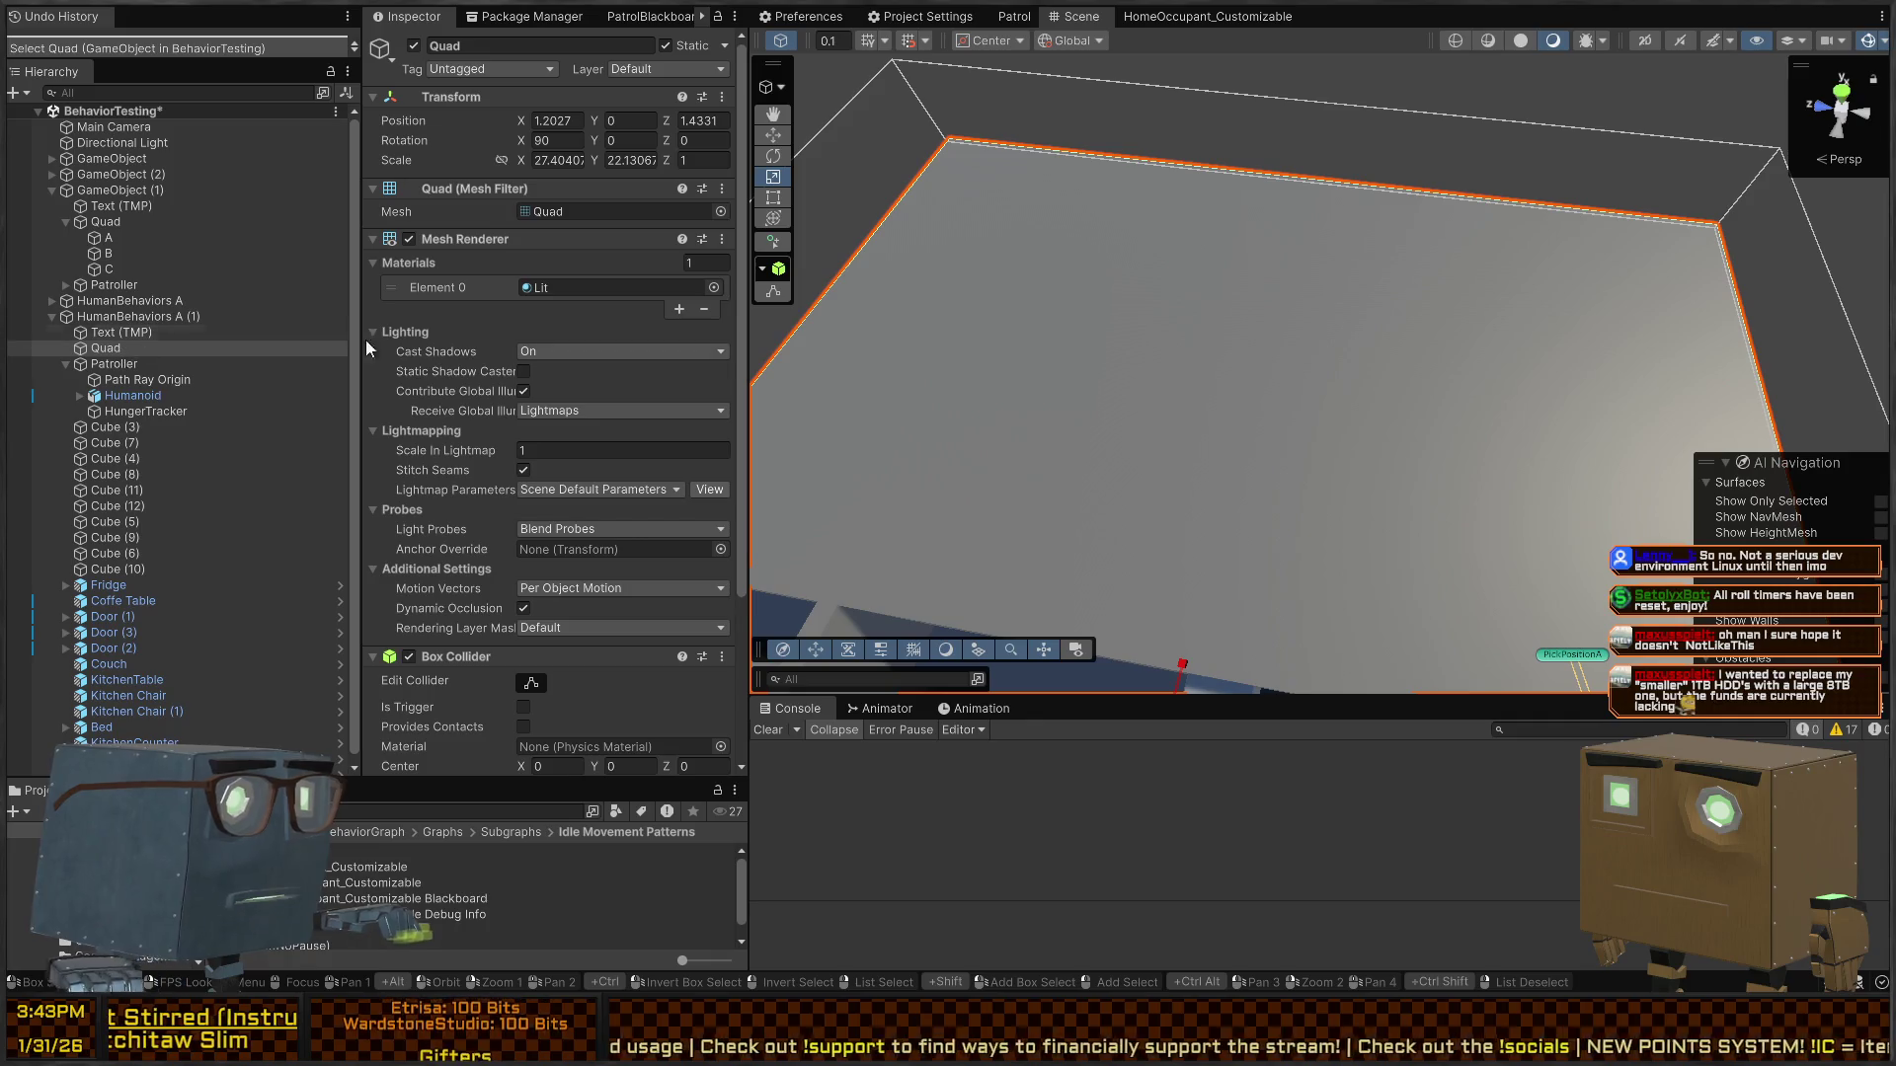
key(ctrl+v)
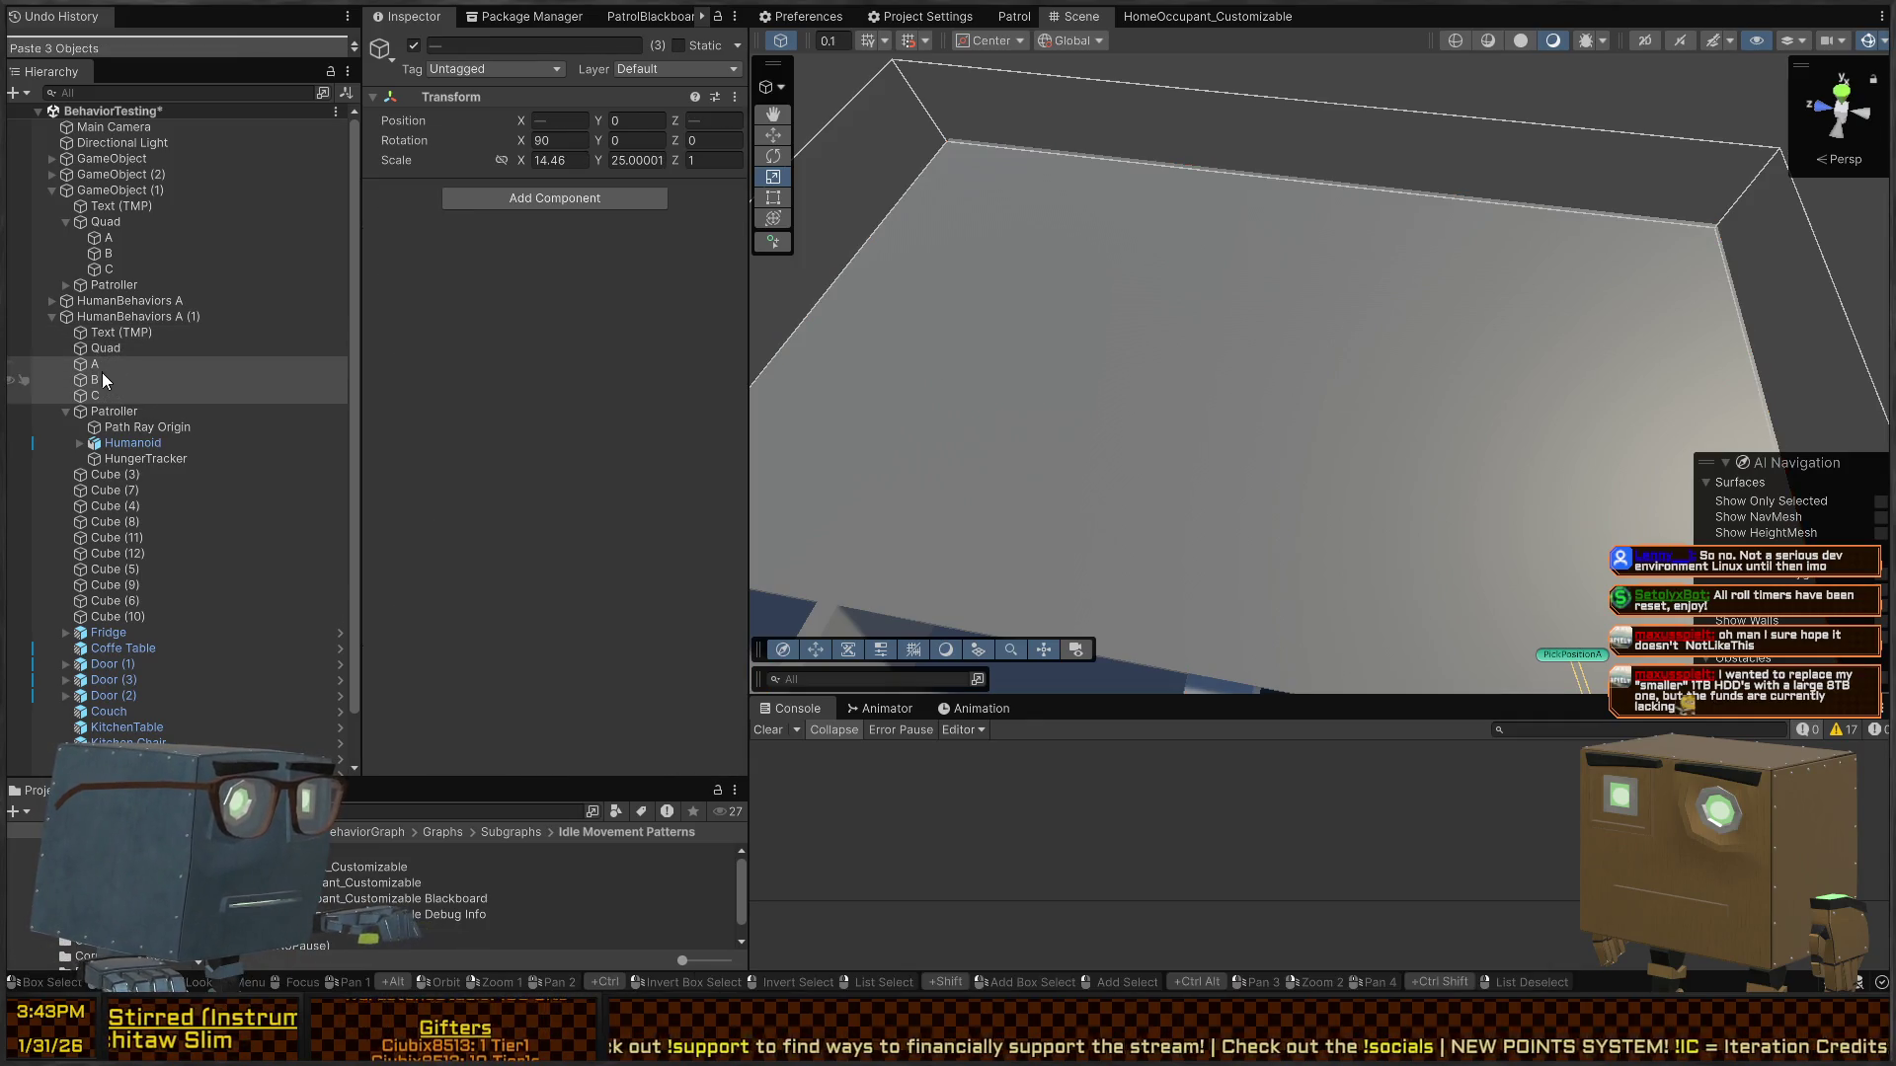
mouse_move(1418, 349)
mouse_down()
mouse_move(1025, 229)
mouse_move(1080, 161)
mouse_move(1127, 171)
mouse_move(1113, 194)
mouse_move(1291, 508)
mouse_move(1427, 647)
mouse_move(1417, 501)
mouse_move(1117, 403)
mouse_move(1354, 369)
mouse_move(1274, 373)
mouse_move(1154, 491)
mouse_move(1126, 158)
mouse_up()
- Spread the copied markers A, B and C across the room's floor
click(1359, 368)
click(1198, 503)
mouse_move(1126, 158)
mouse_down()
mouse_move(1587, 282)
mouse_move(1537, 287)
mouse_up()
click(1402, 274)
drag(1415, 288, 1377, 583)
mouse_move(1377, 582)
mouse_down()
mouse_move(1333, 228)
mouse_move(1402, 197)
mouse_move(1388, 224)
mouse_up()
click(1326, 182)
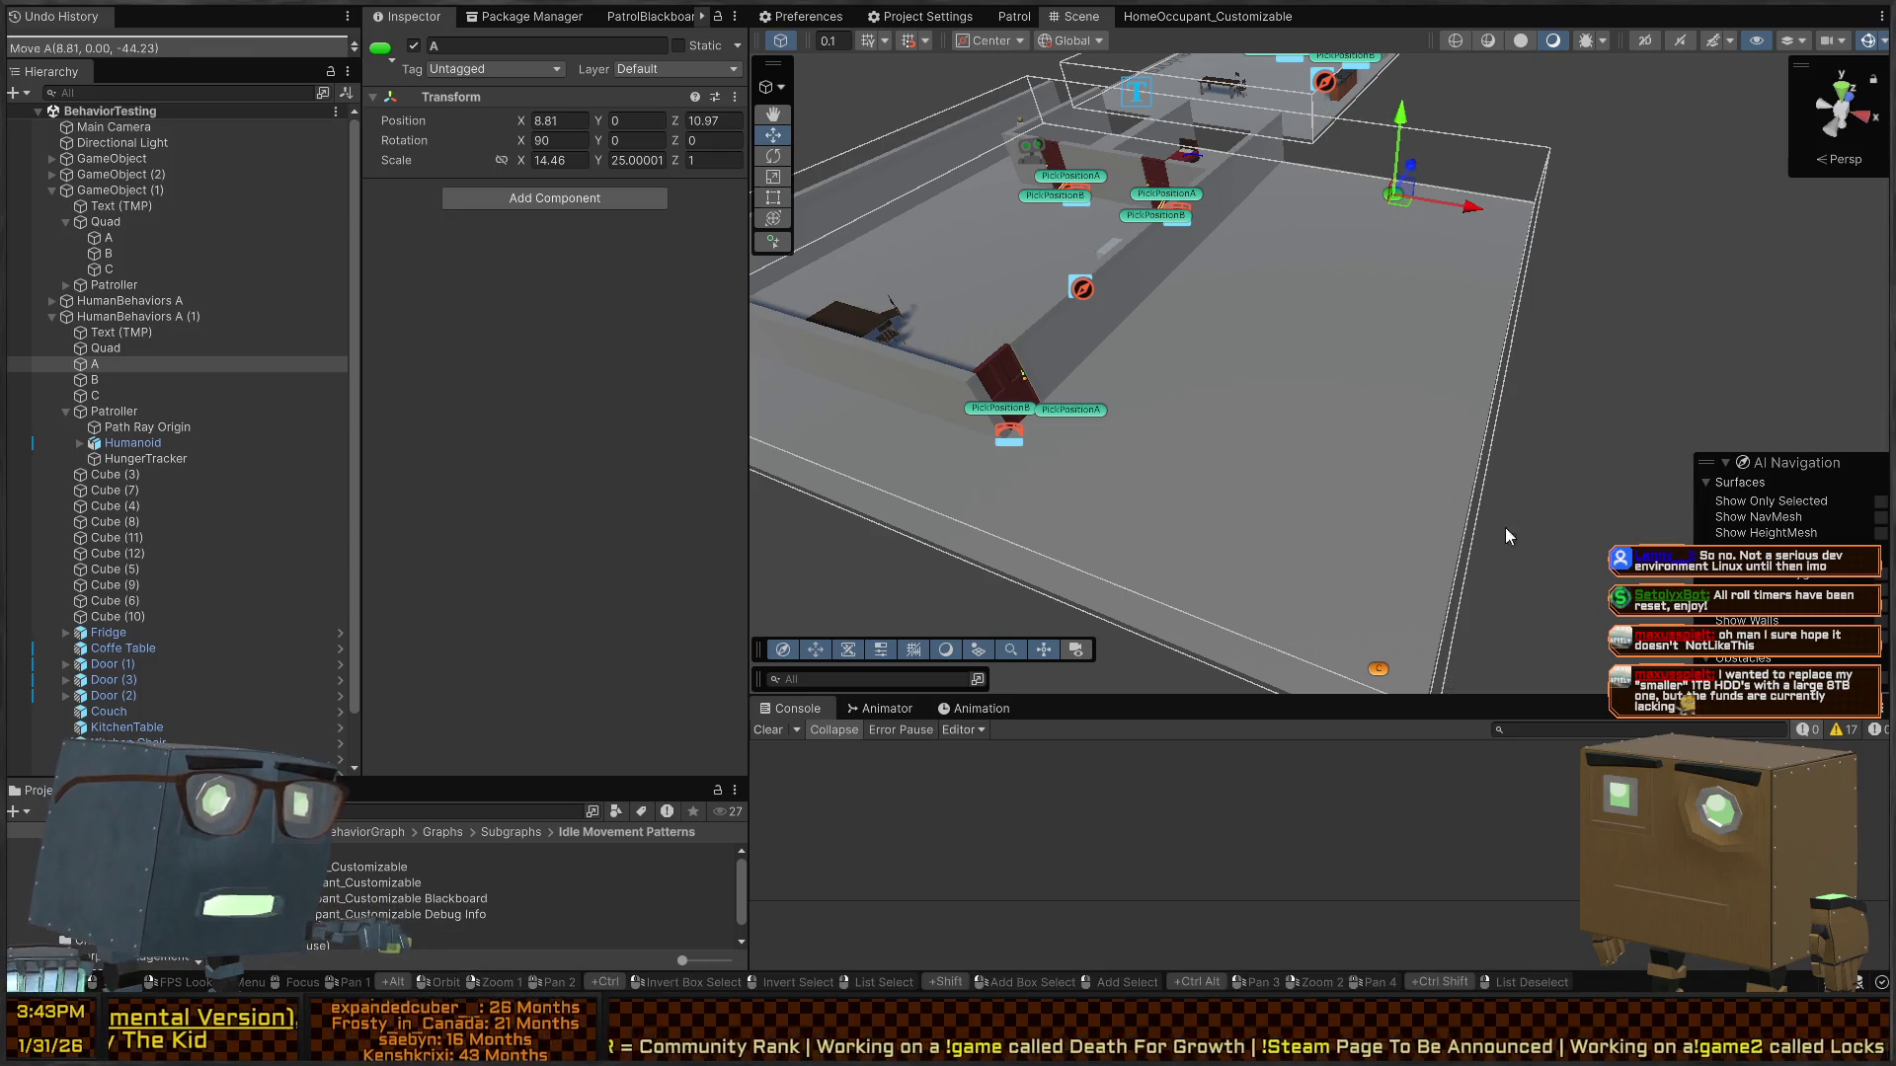
- View the rooms from farther out and select Patroller to show its components
drag(1505, 536, 1222, 352)
drag(1027, 298, 1329, 642)
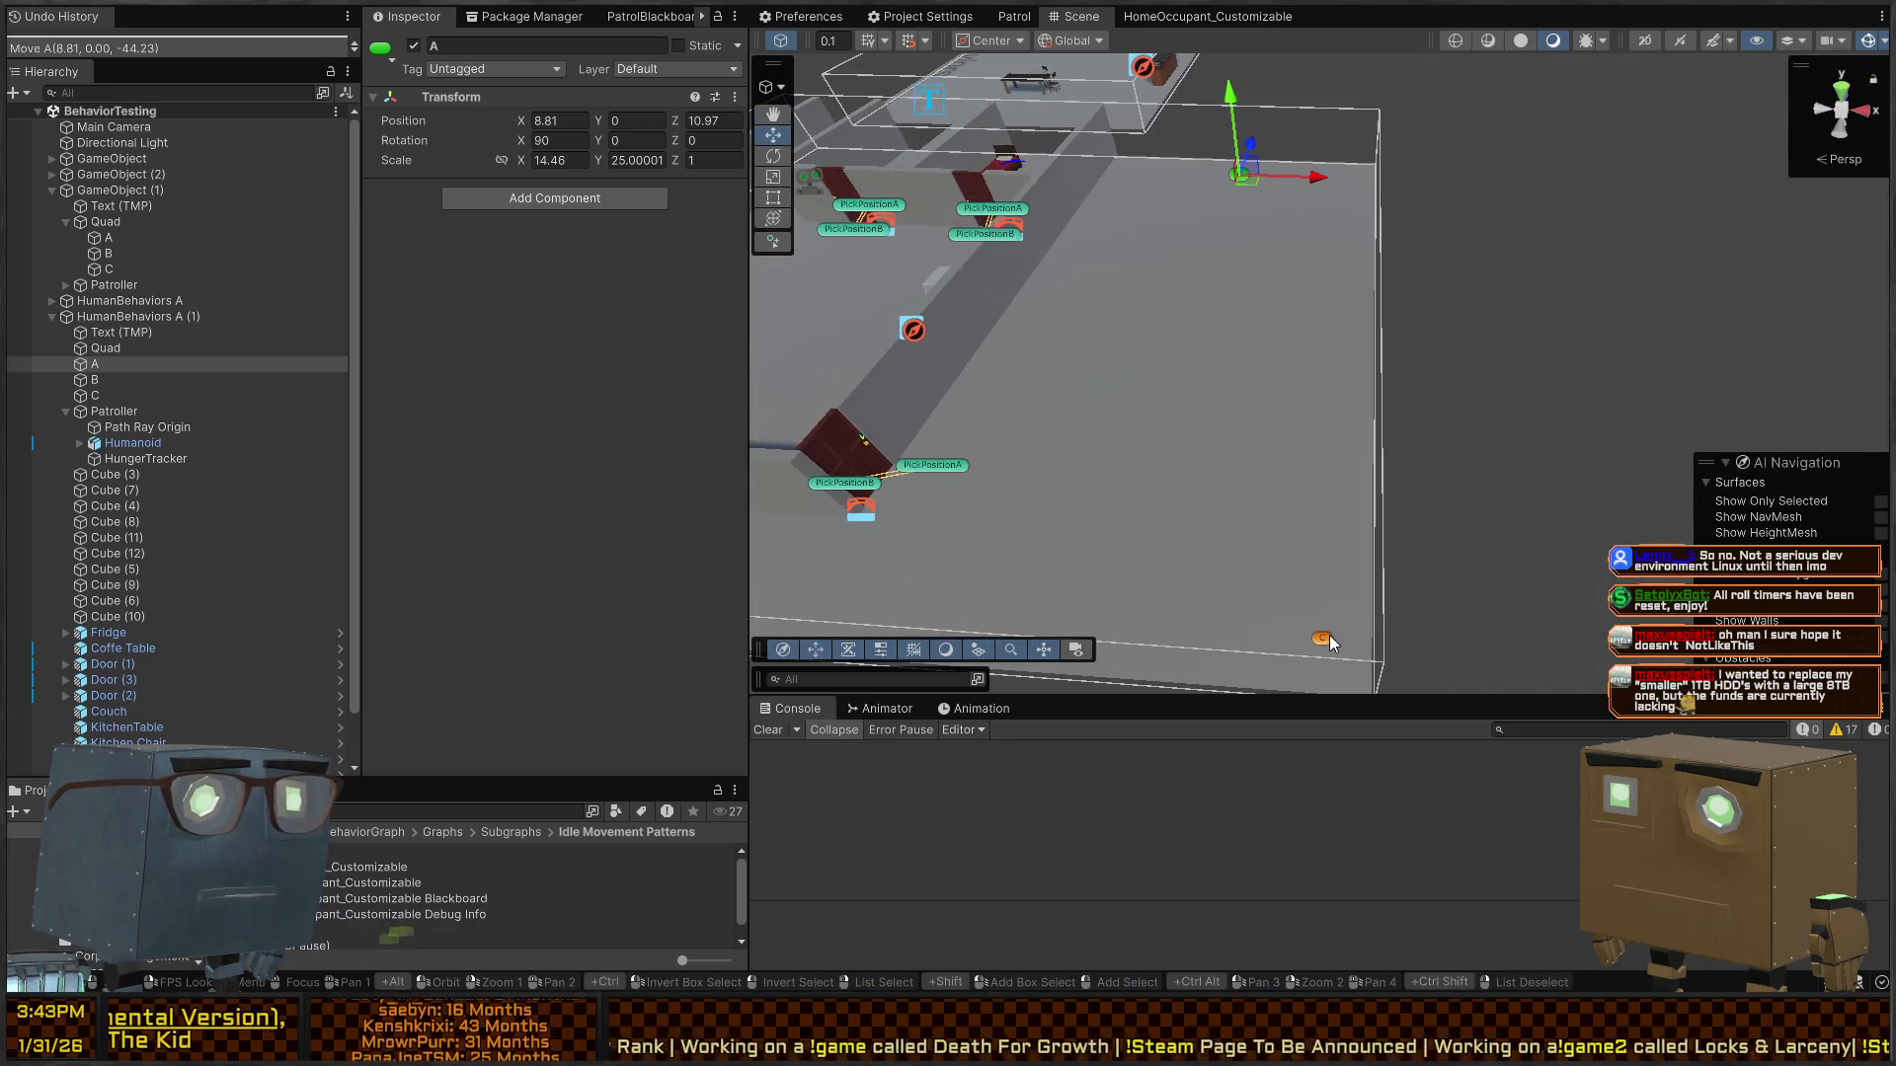
drag(1525, 481, 1335, 432)
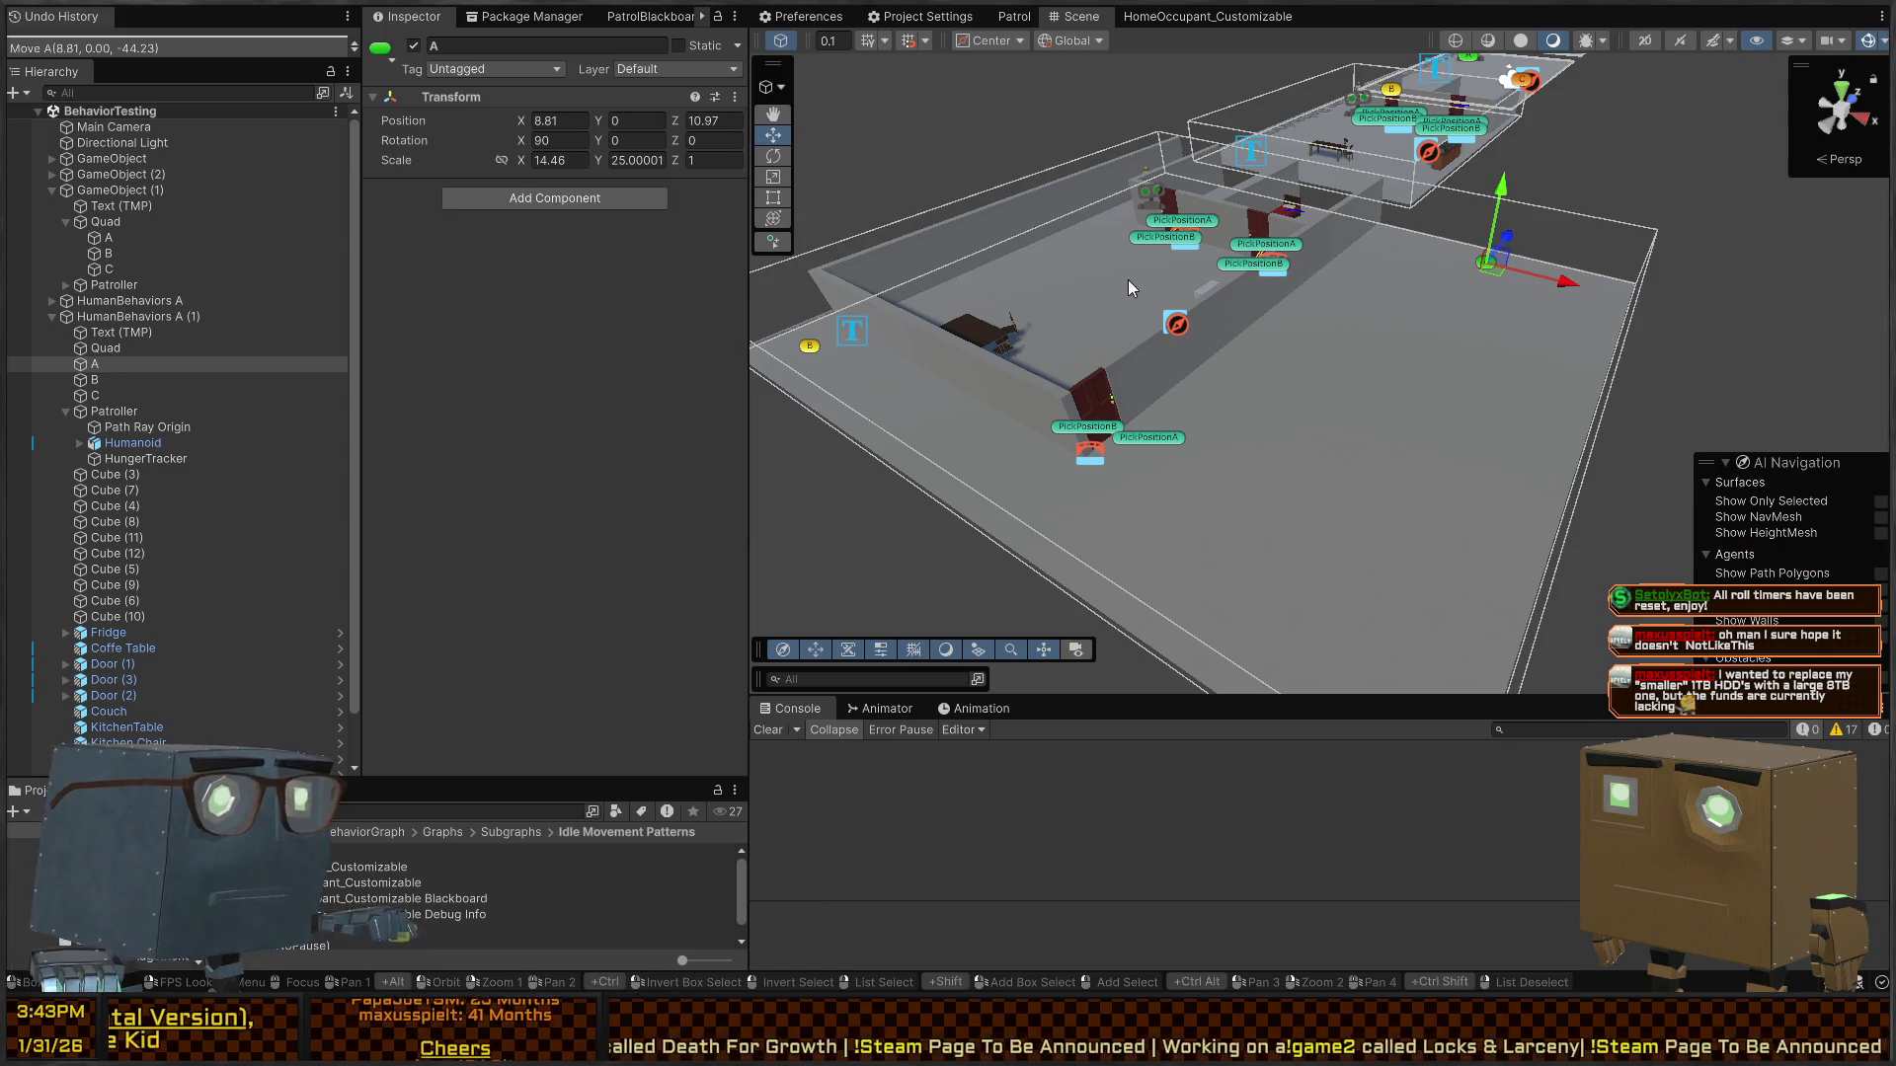
drag(1297, 300, 955, 277)
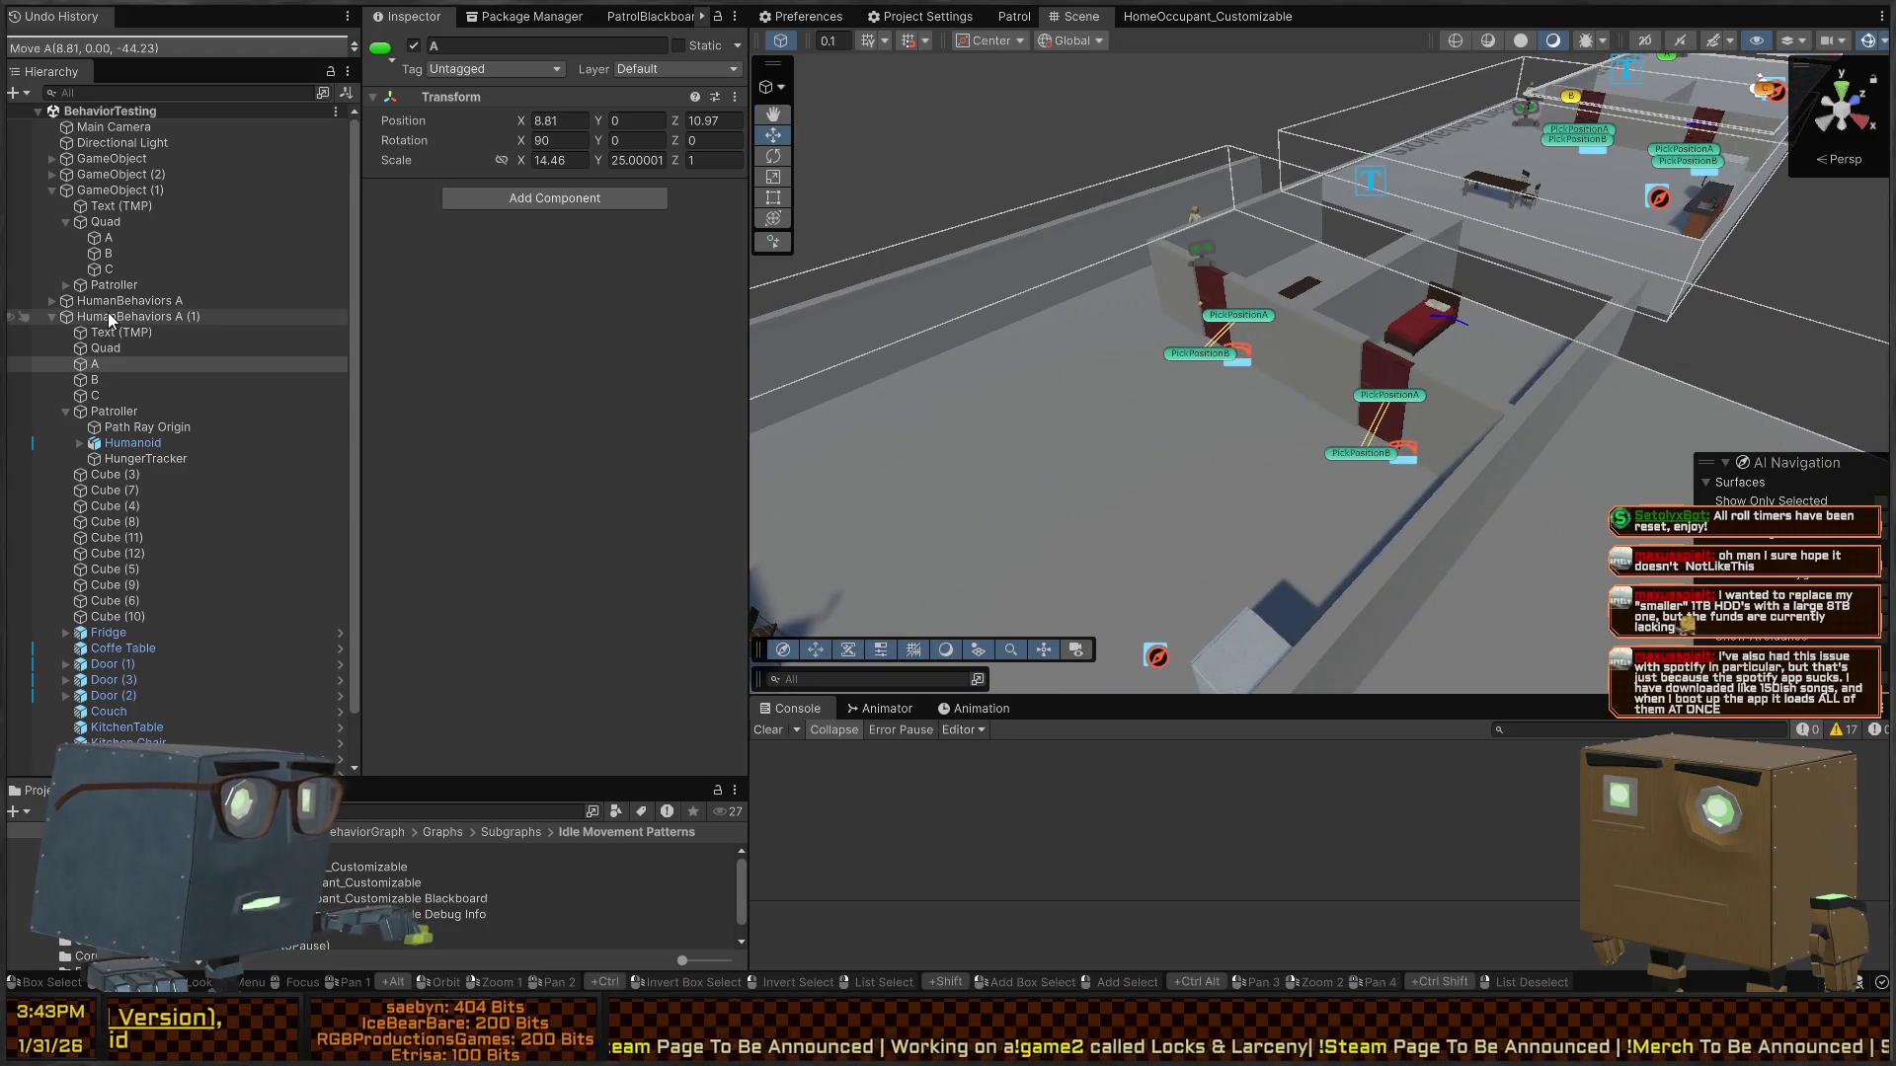
click(113, 412)
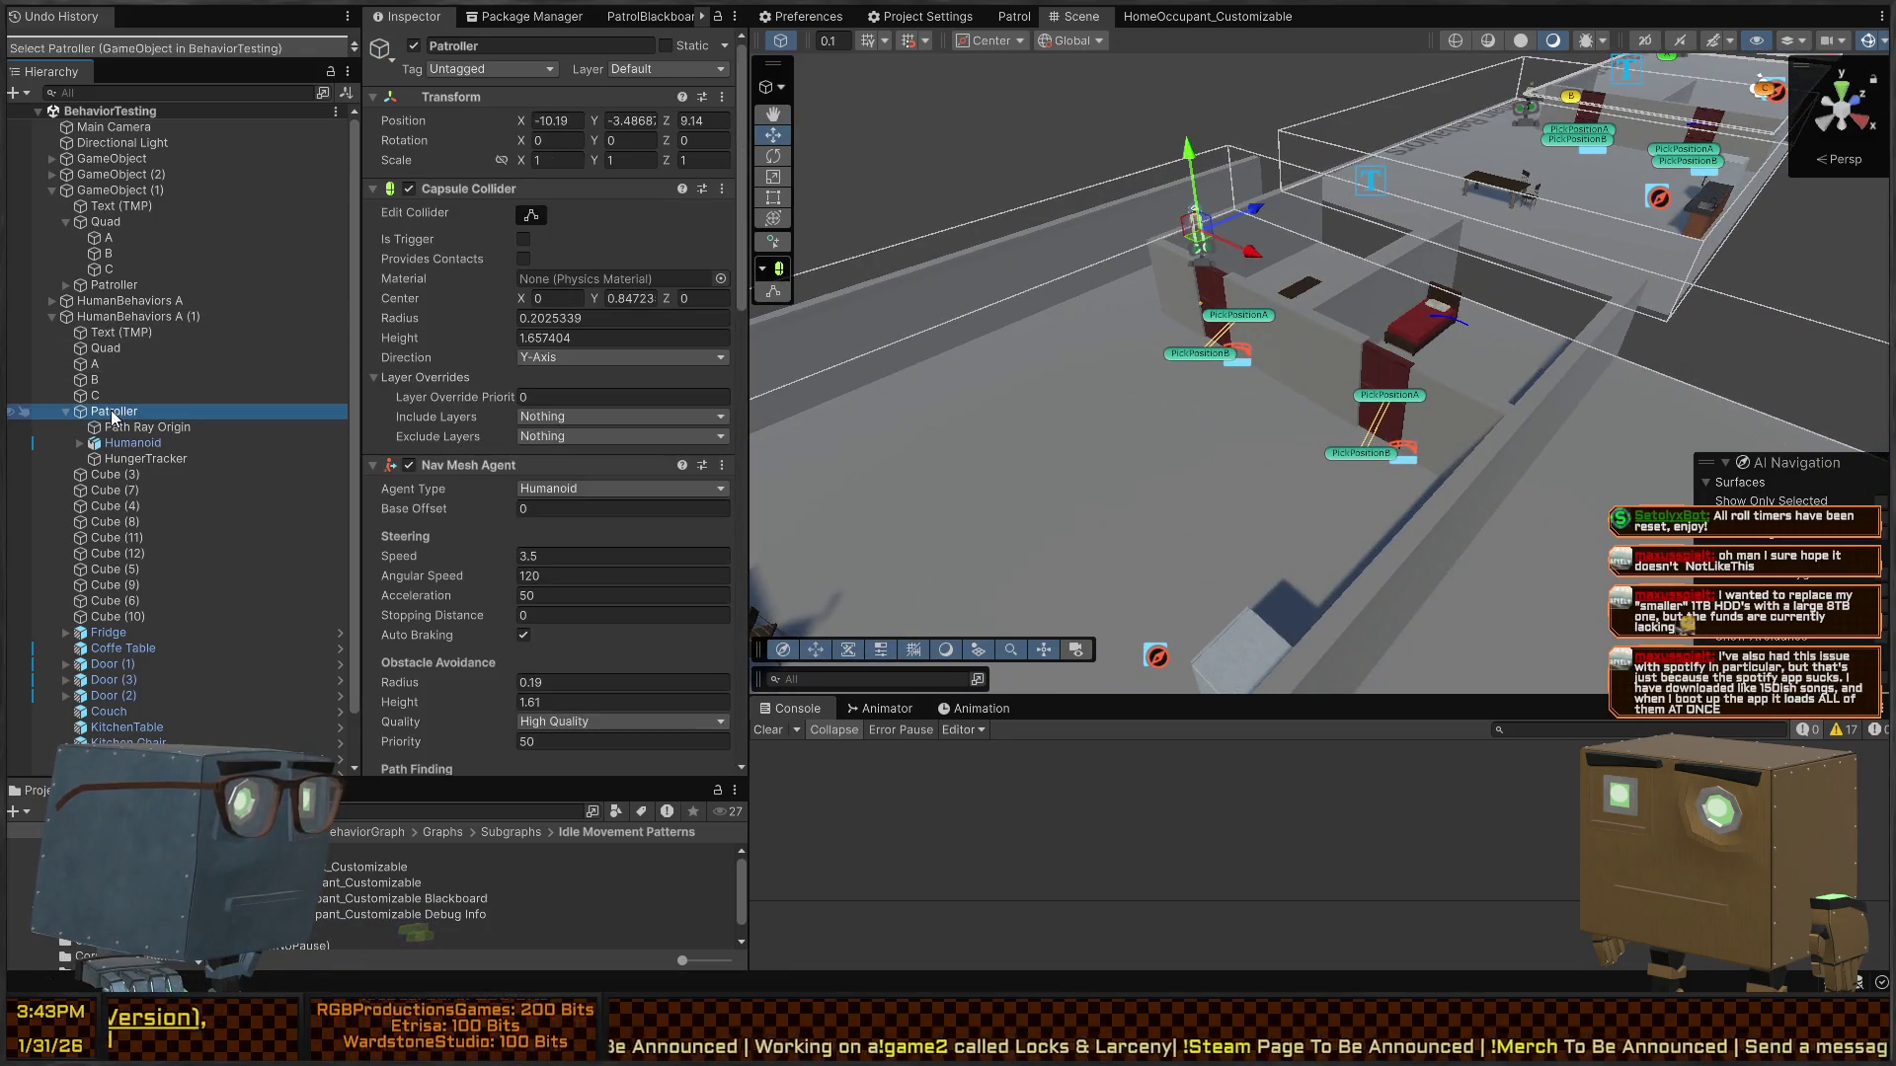
- Make waypoints A, B and C Simple Patrol's Patrol Points, then open SimplePatrol.cs
scroll(448, 383, down, 15)
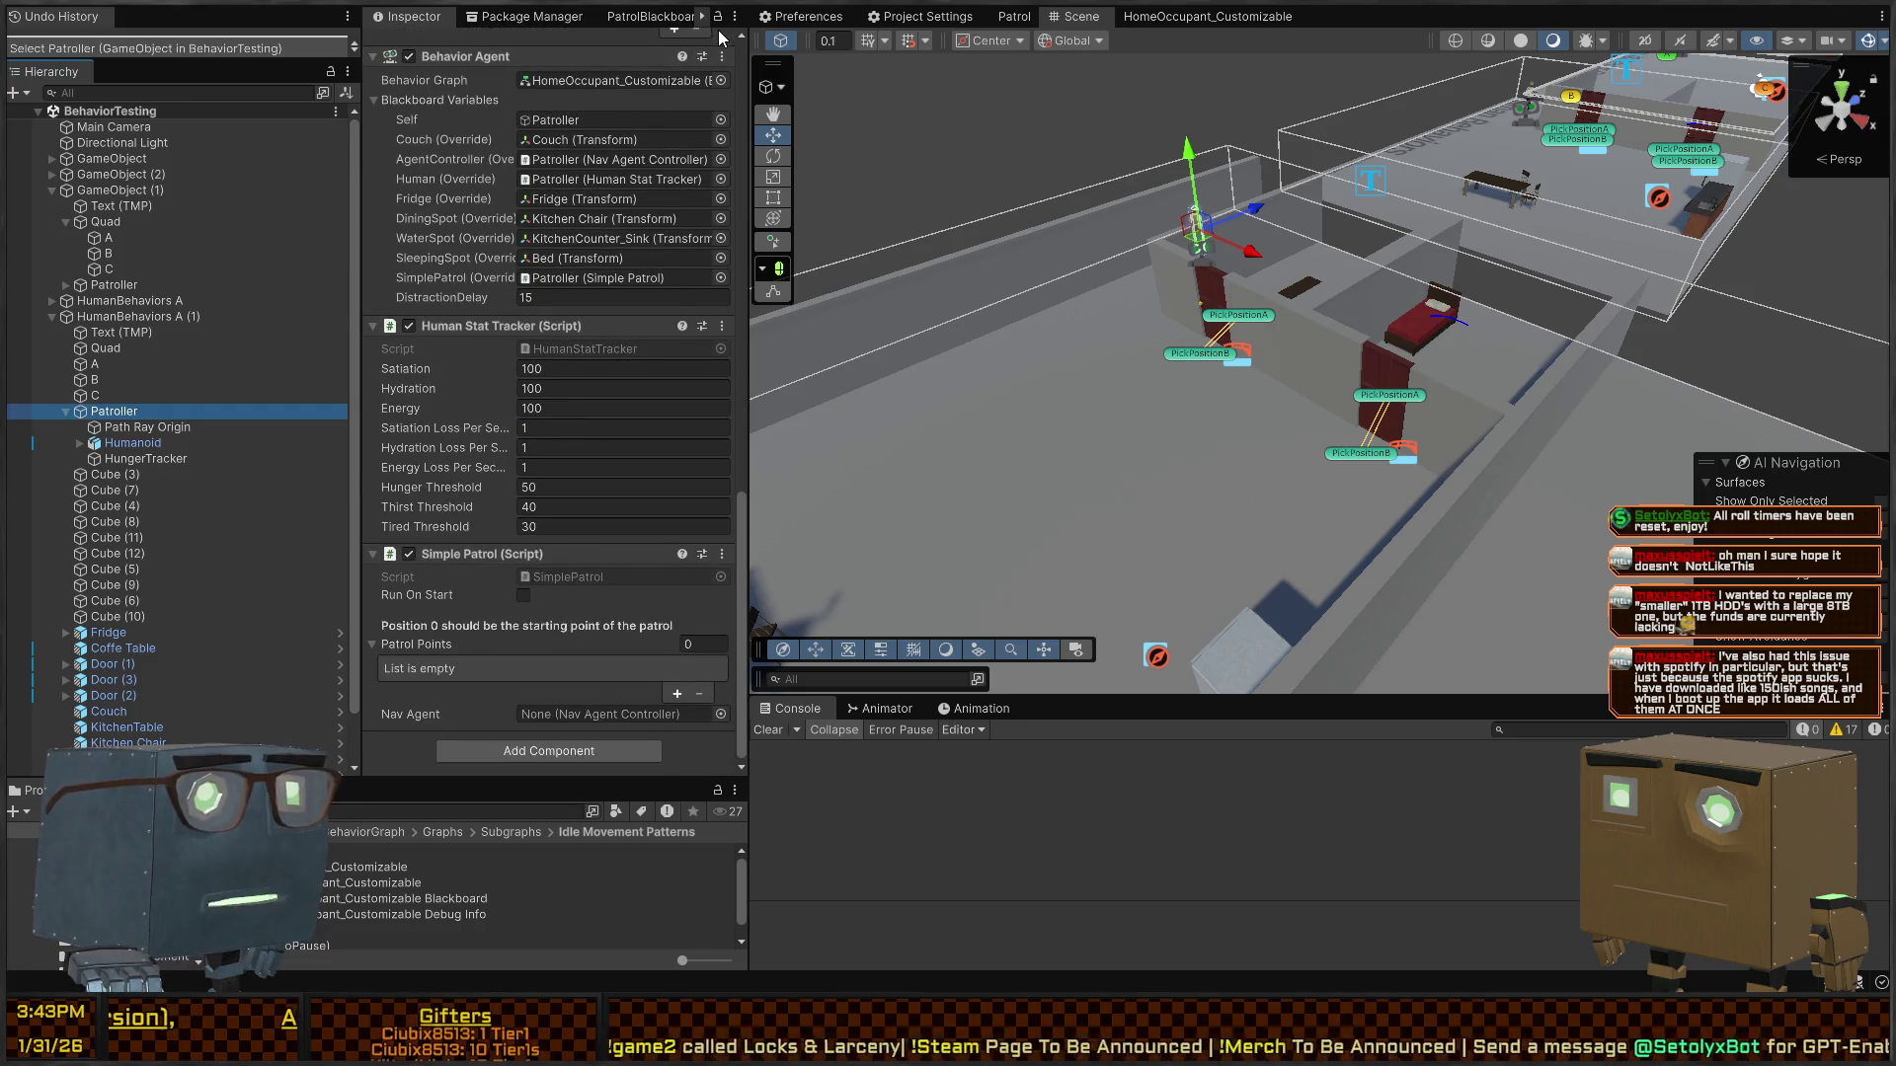
click(100, 365)
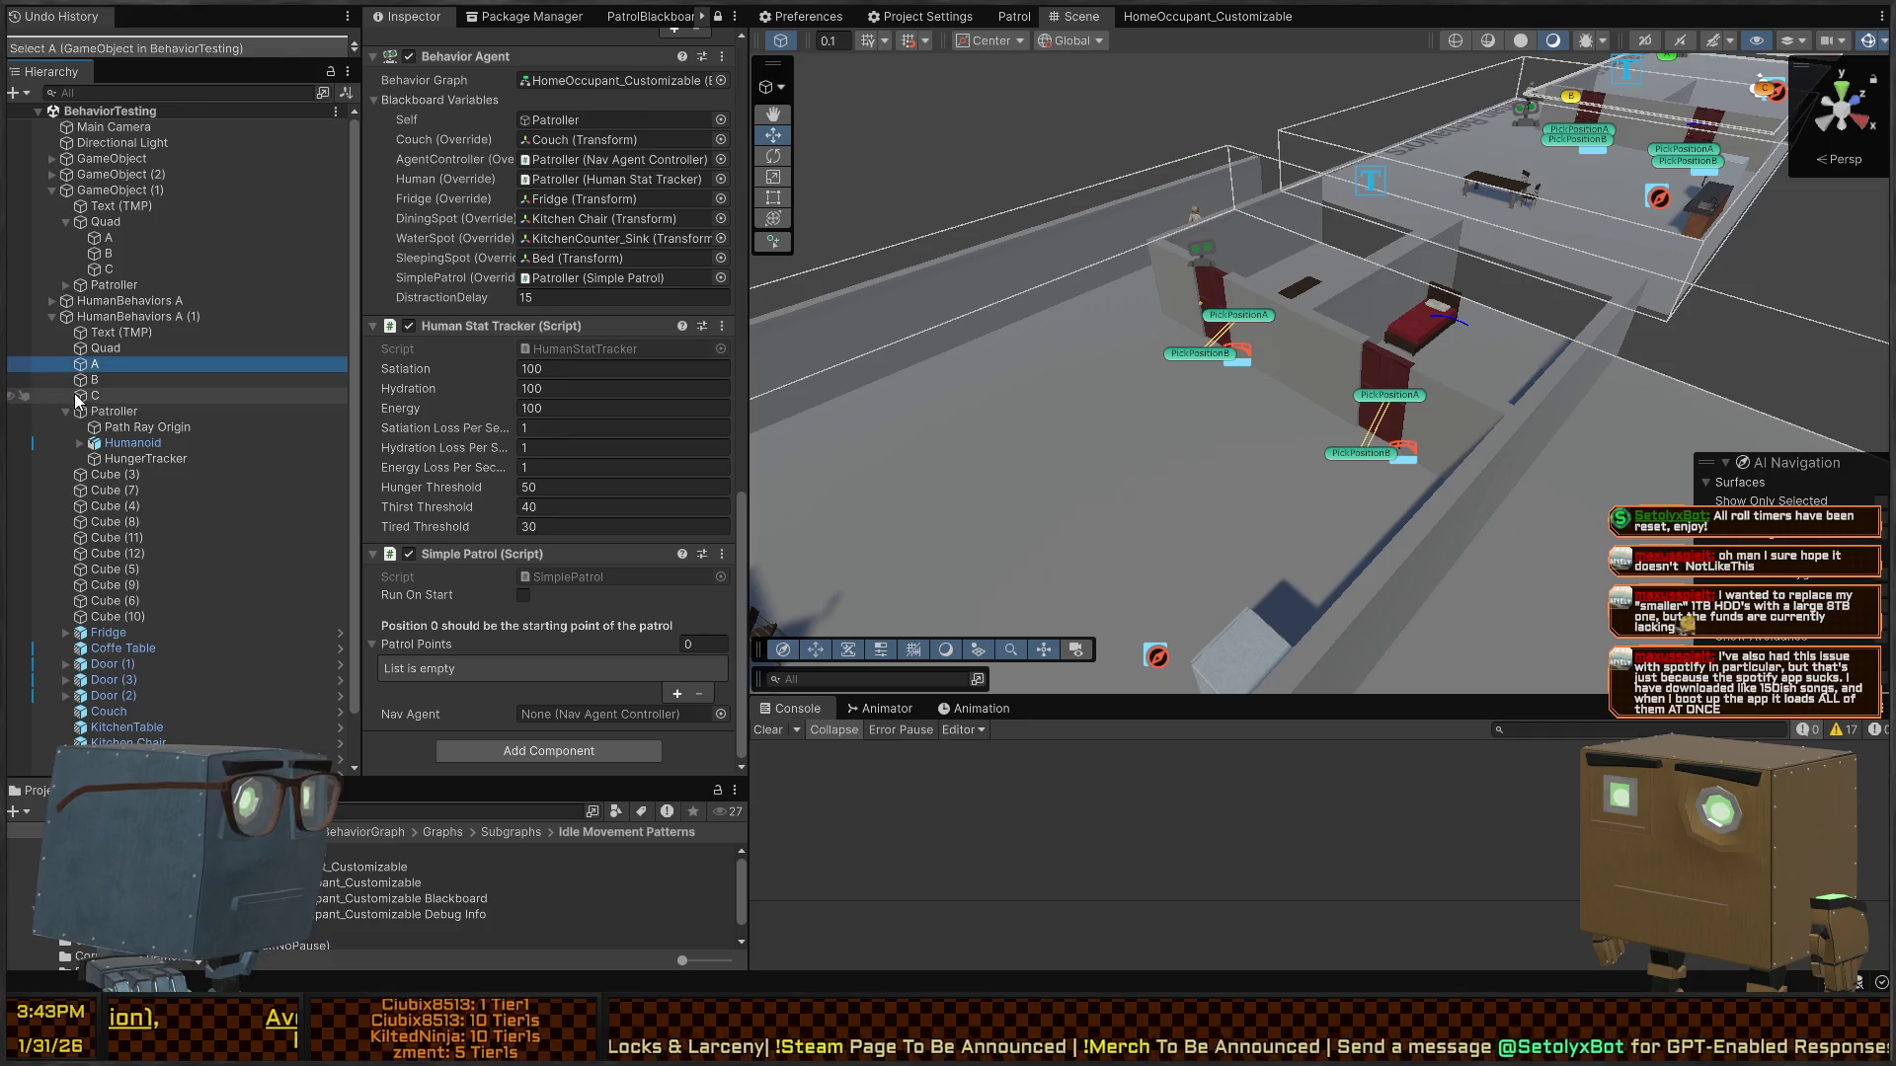
shift+click(95, 397)
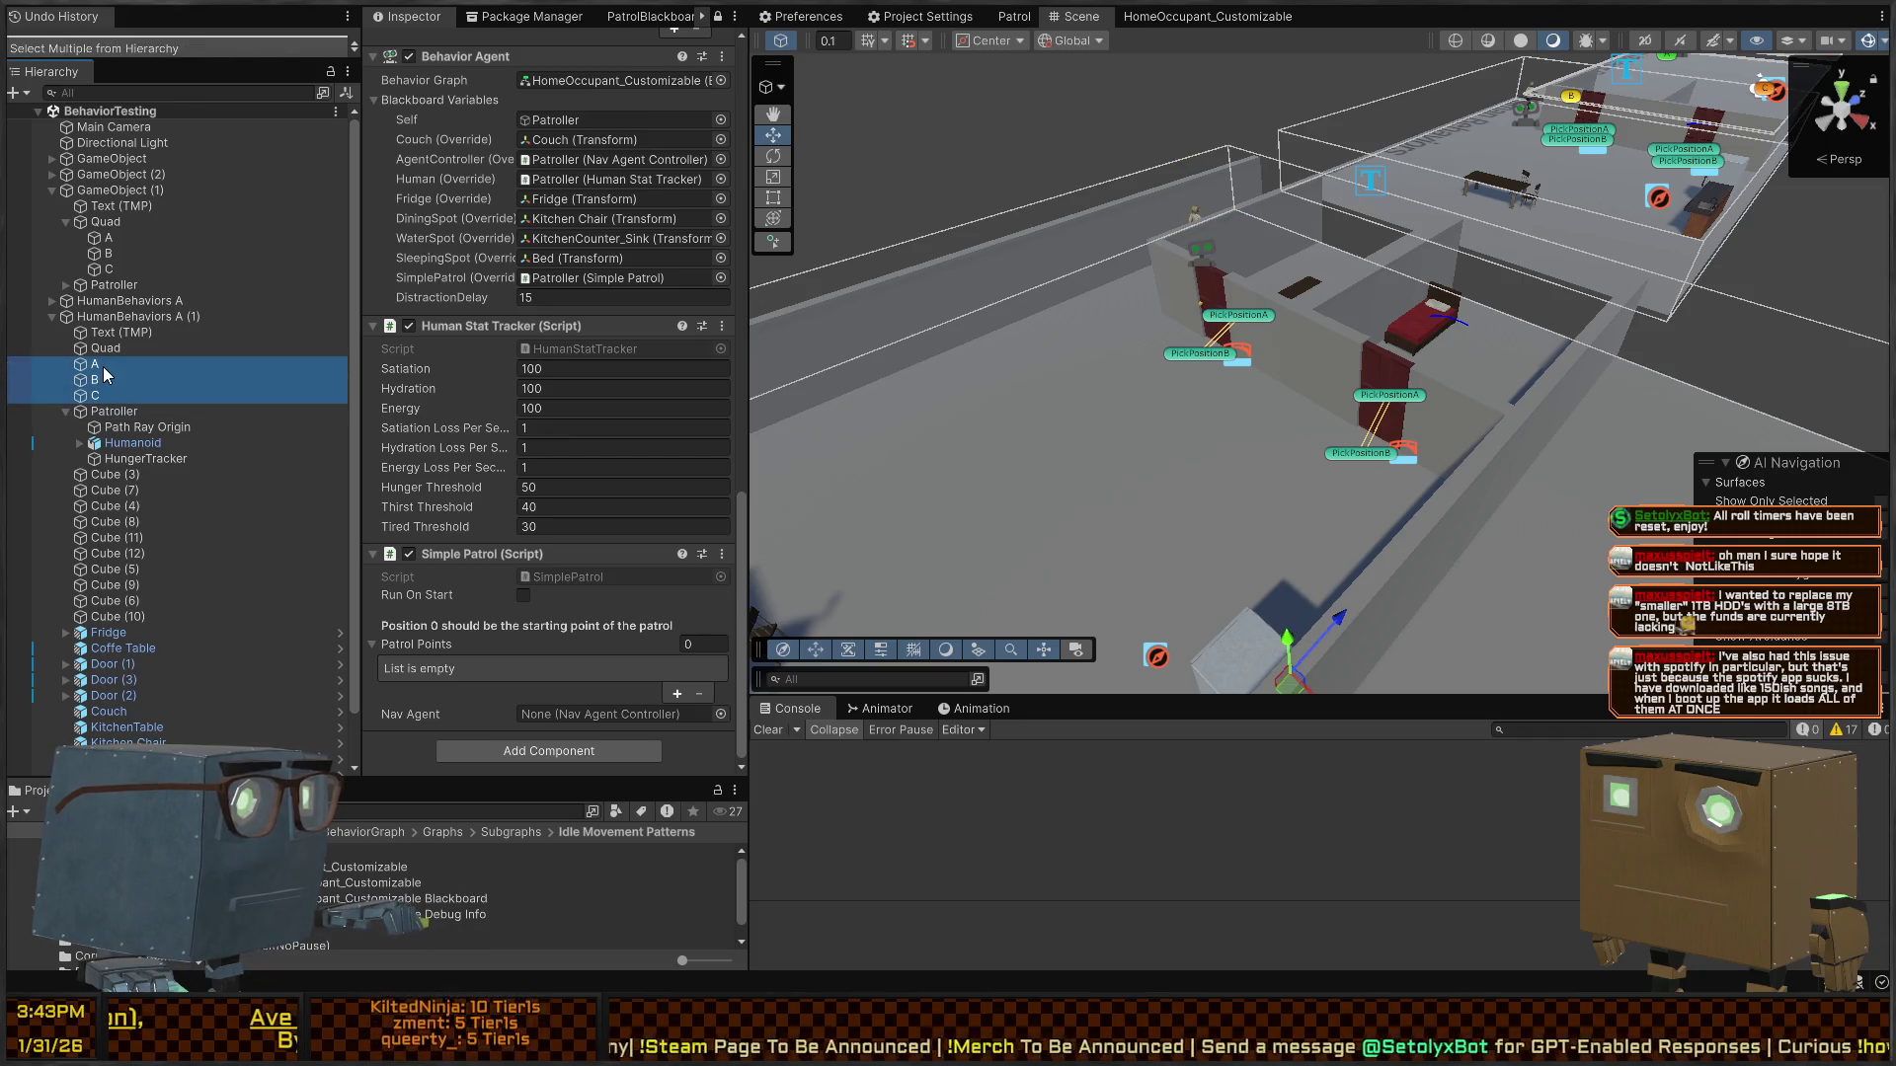
drag(95, 400, 524, 565)
drag(469, 660, 449, 649)
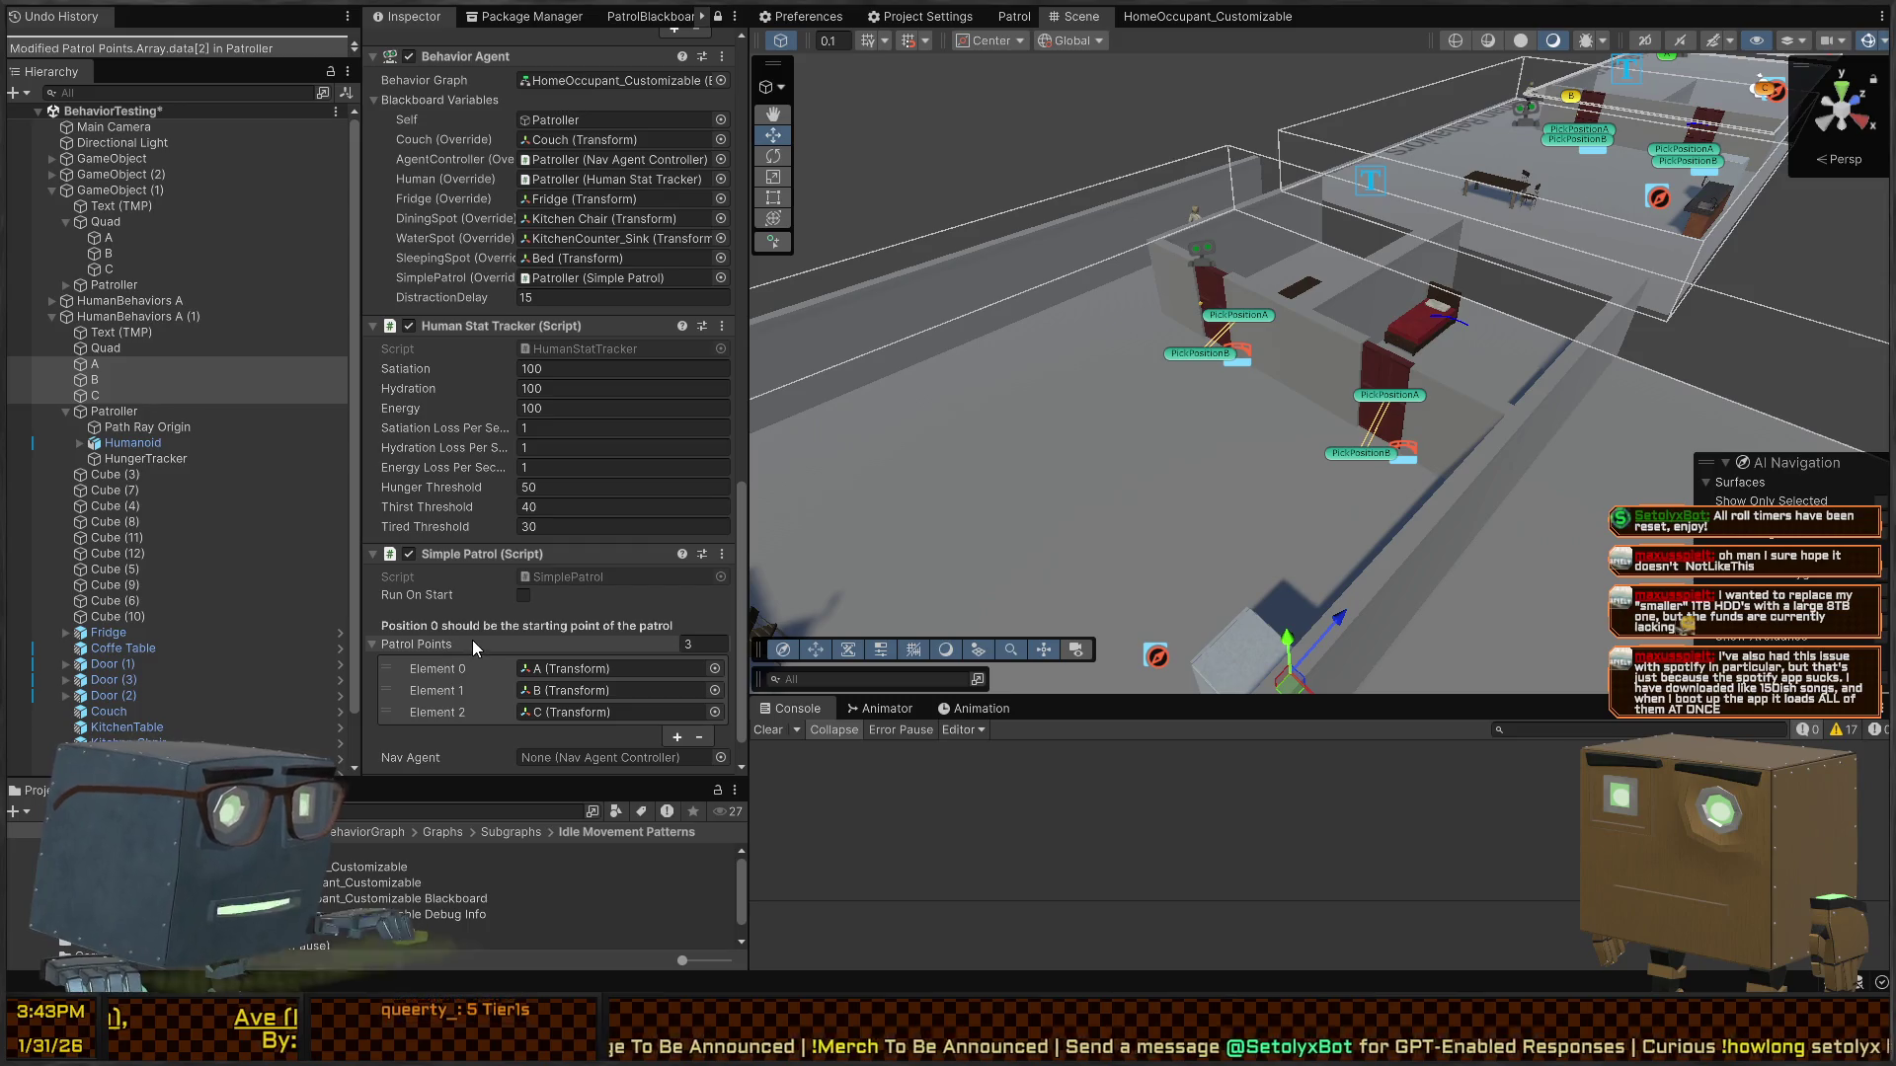
drag(1080, 467, 1205, 456)
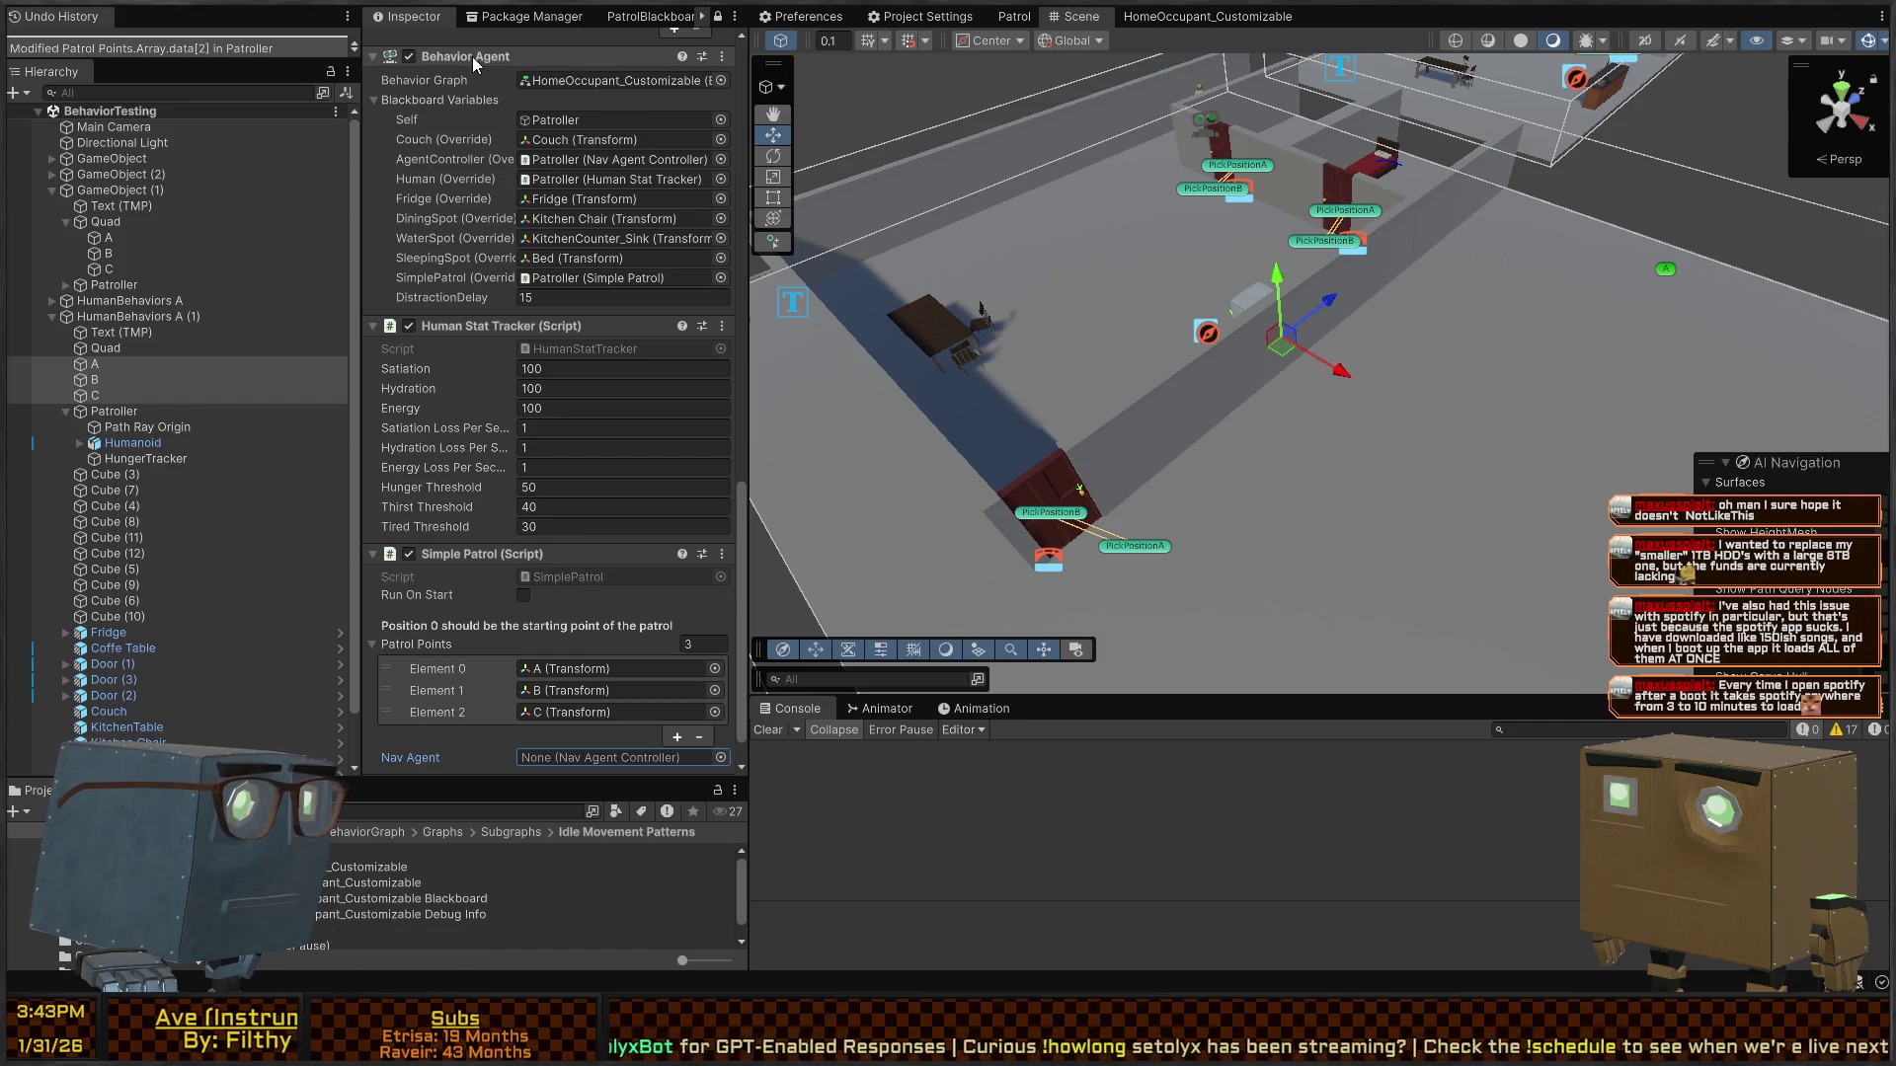
double_click(613, 569)
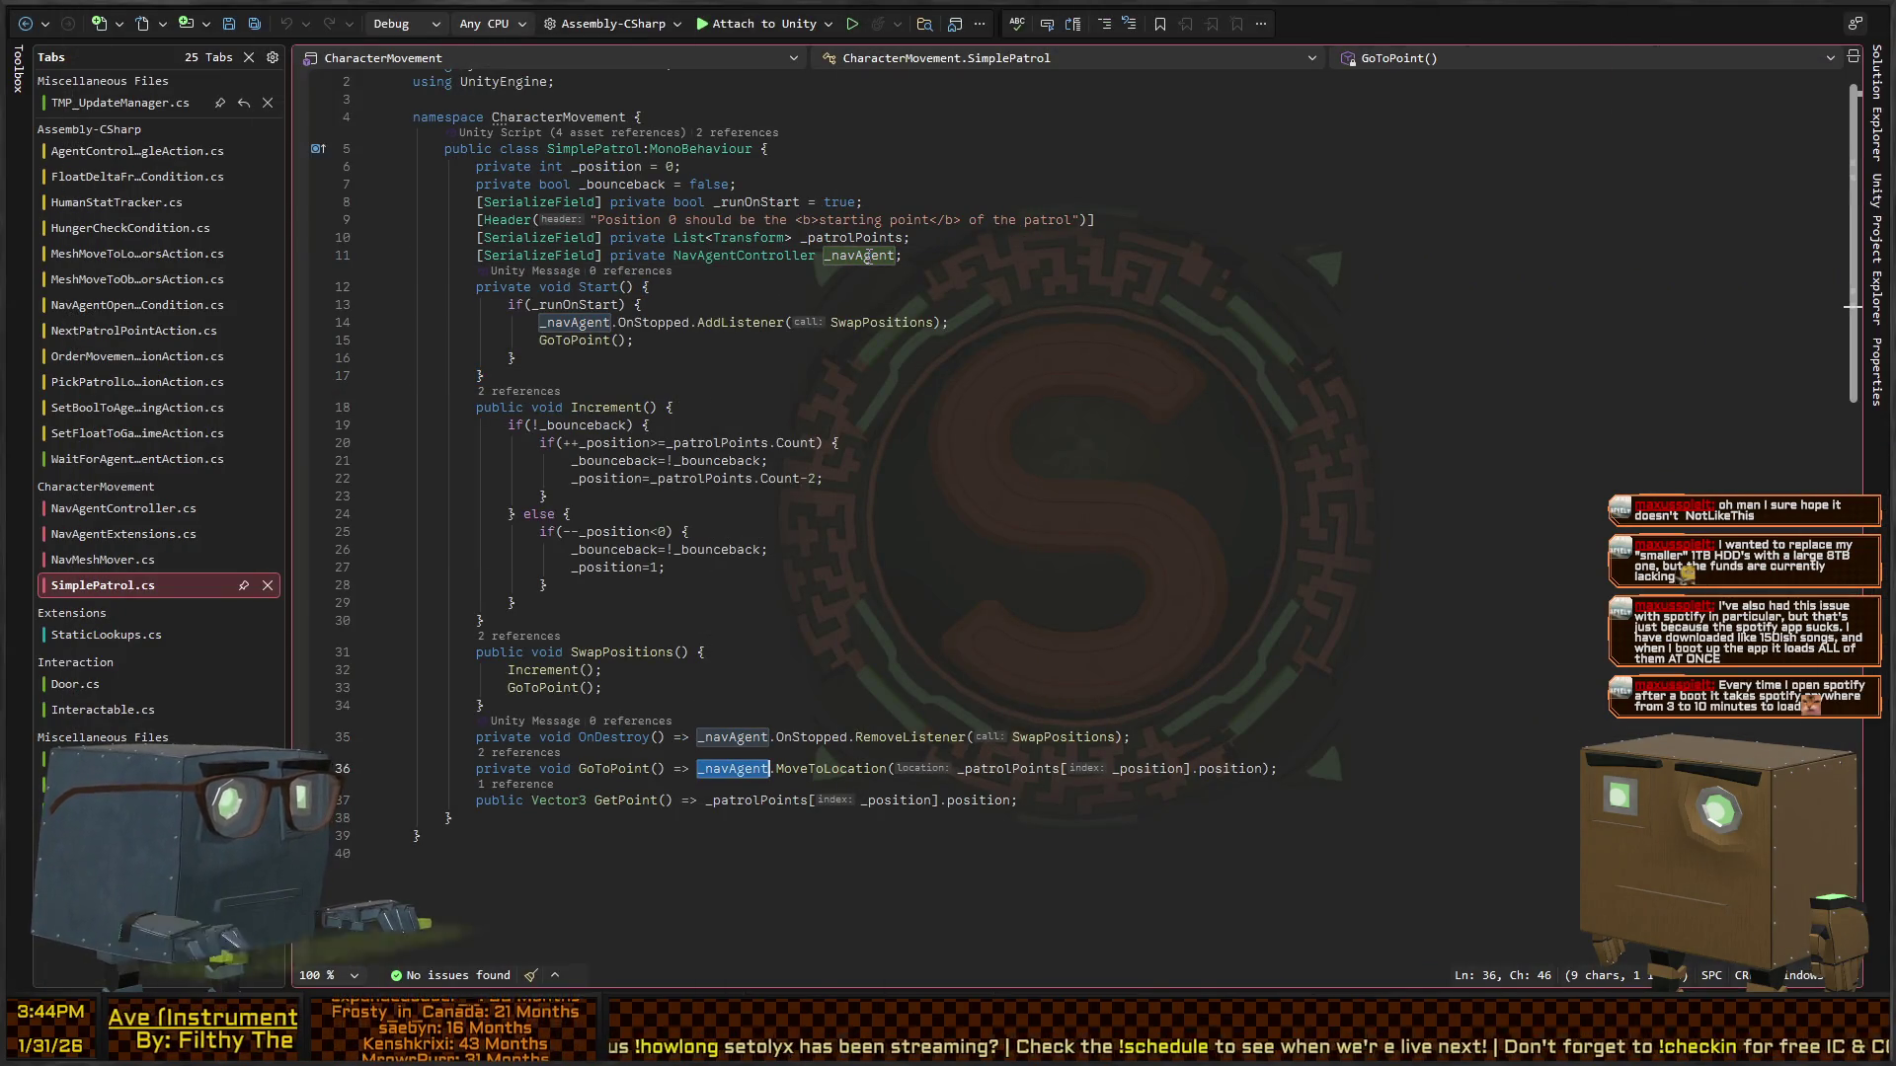
- Turn OnDestroy into a braced block guarded by if(_navAgent)
key(Left)
text(if()
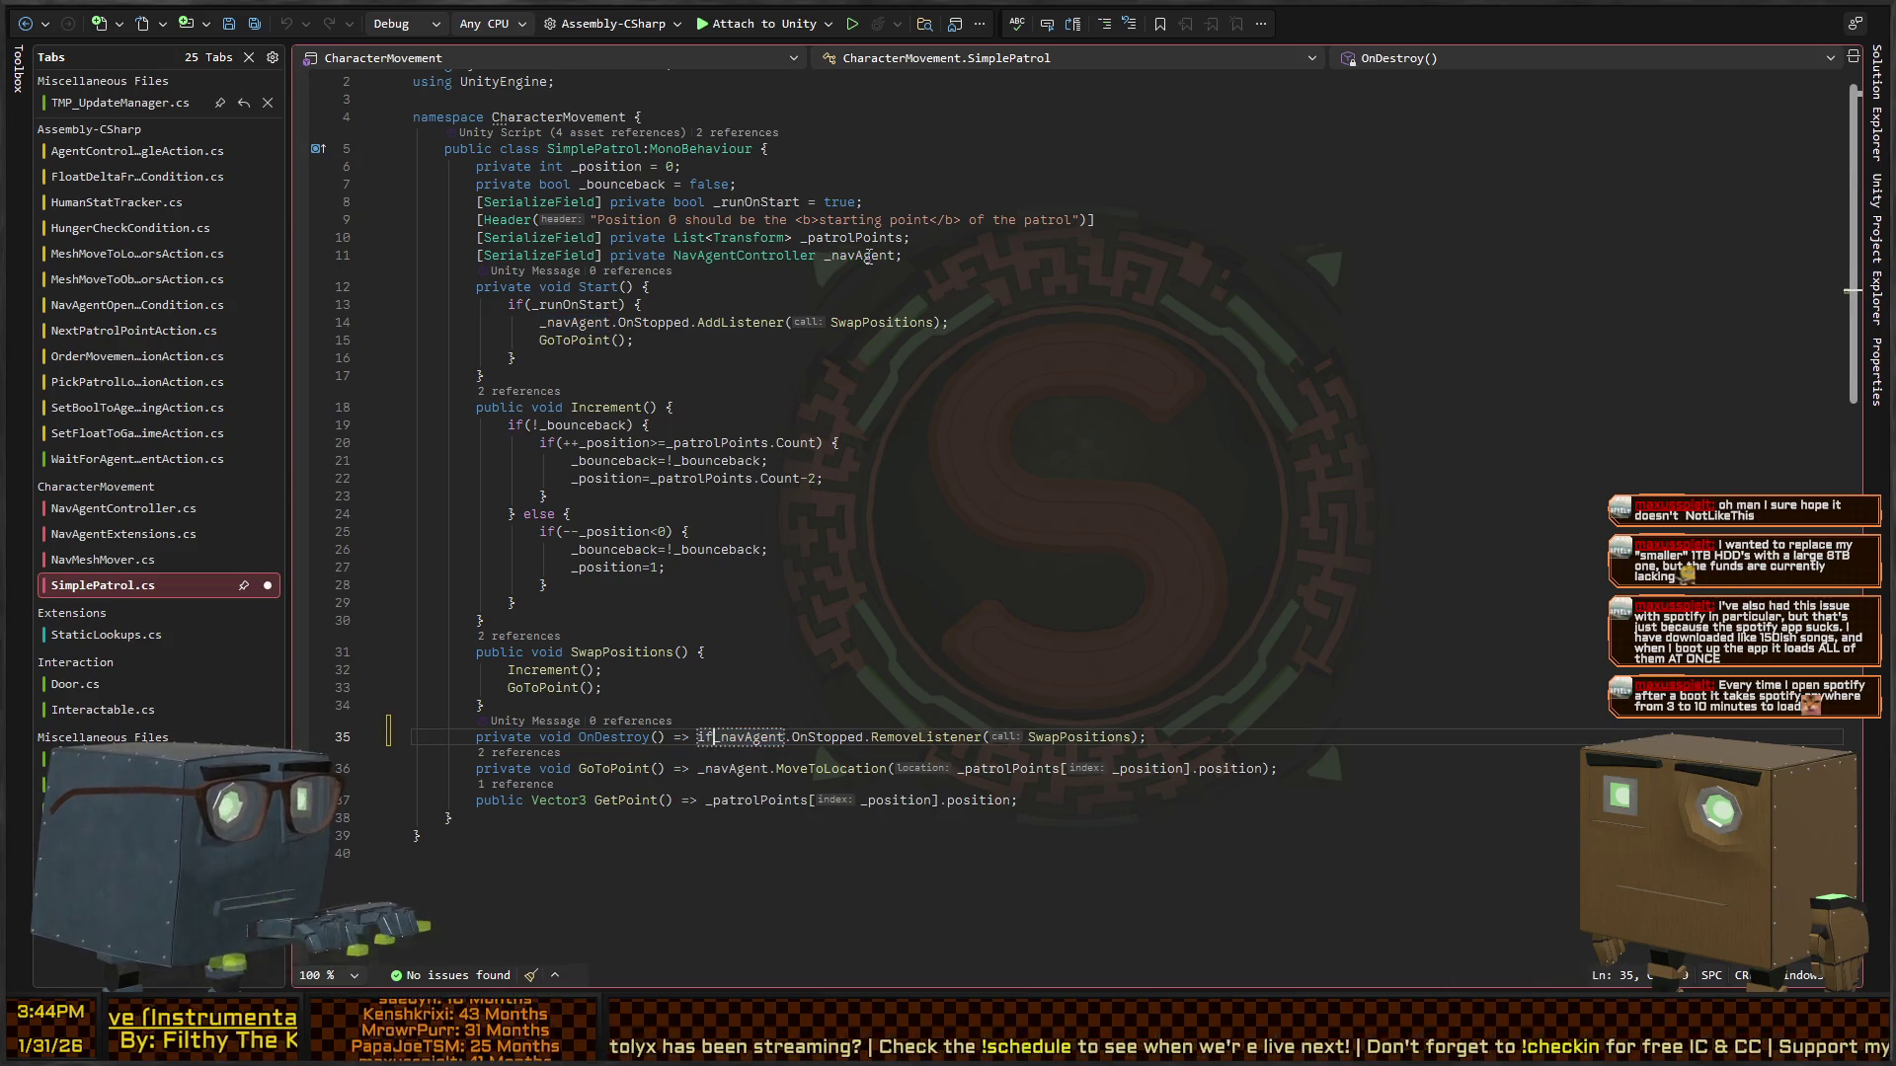
text(_navAgent))
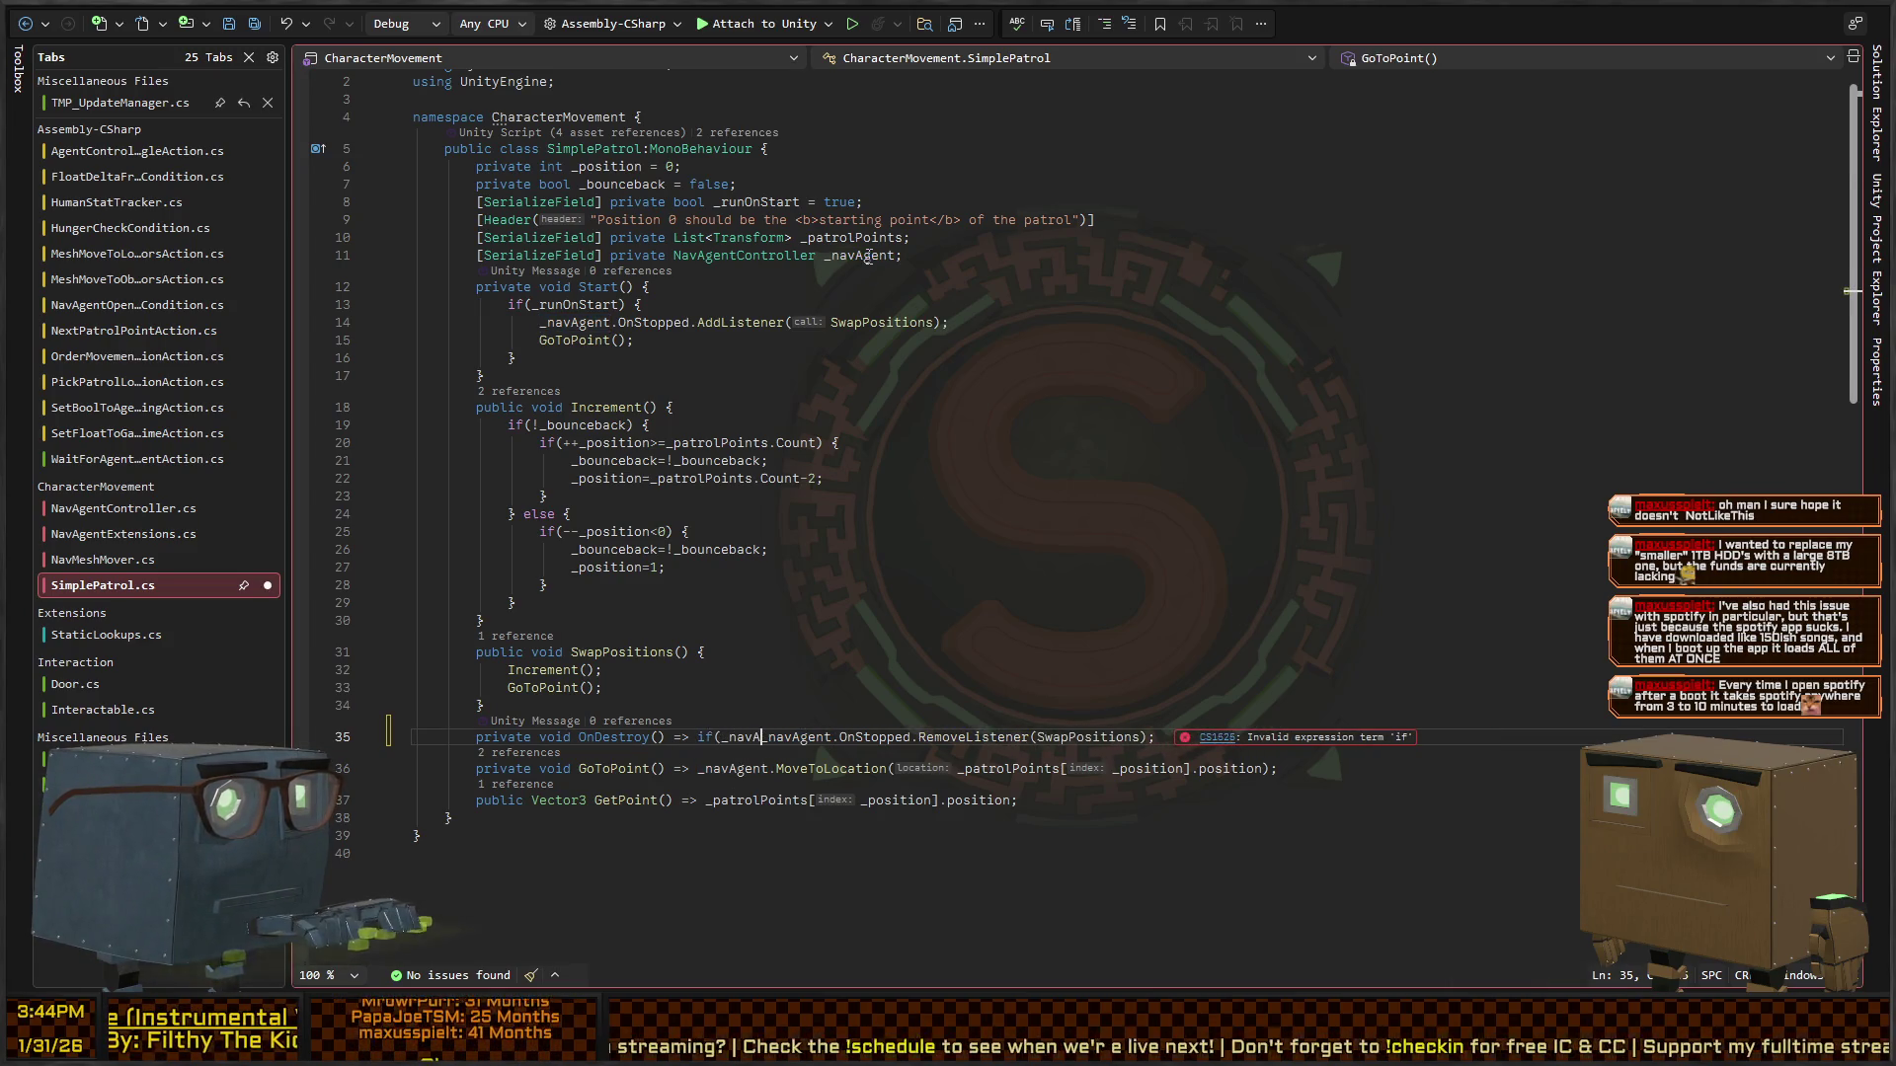
key(ctrl+shift+Left)
key(ctrl+shift+Left)
key(ctrl+Left)
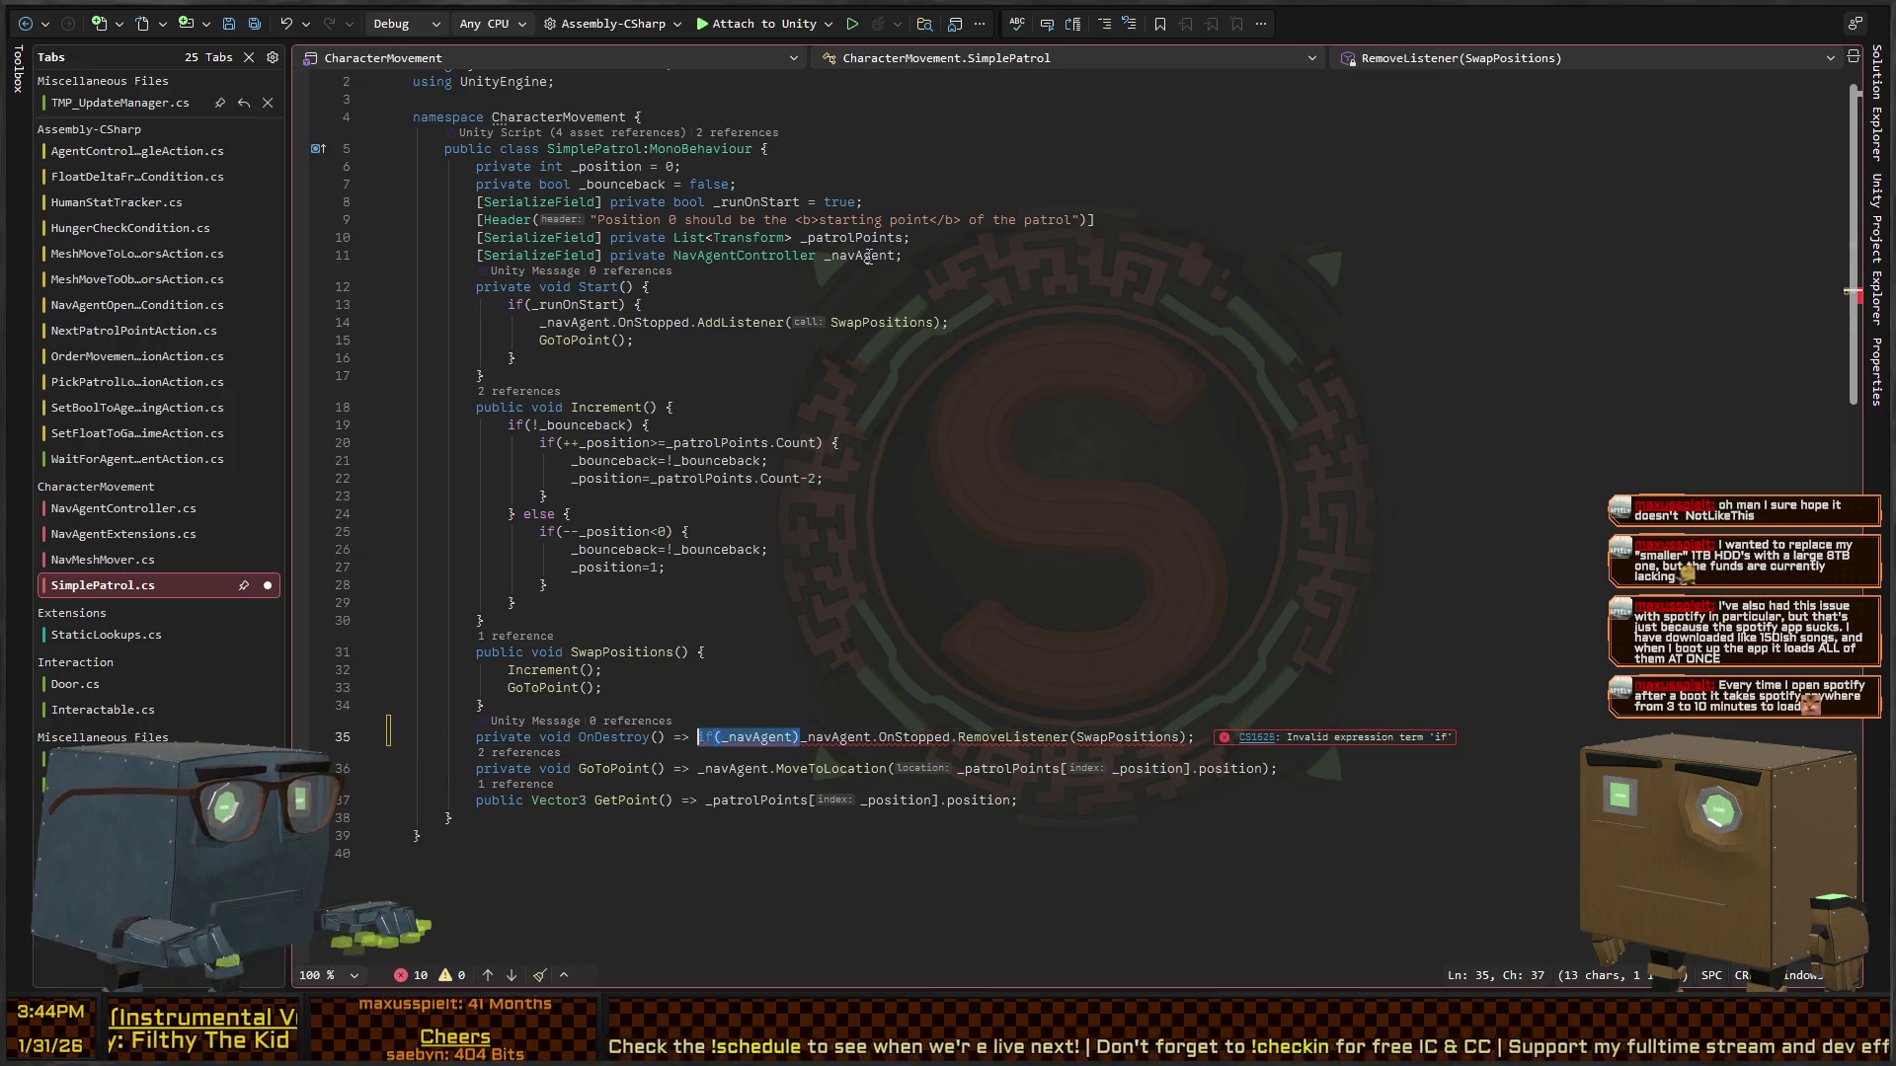
key(shift+End)
text({)
key(Left)
key(Left)
key(BackSpace)
key(BackSpace)
key(BackSpace)
key(Right)
key(ctrl+shift+Right)
key(ctrl+shift+Right)
key(ctrl+shift+Right)
key(ctrl+shift+Right)
key(ctrl+c)
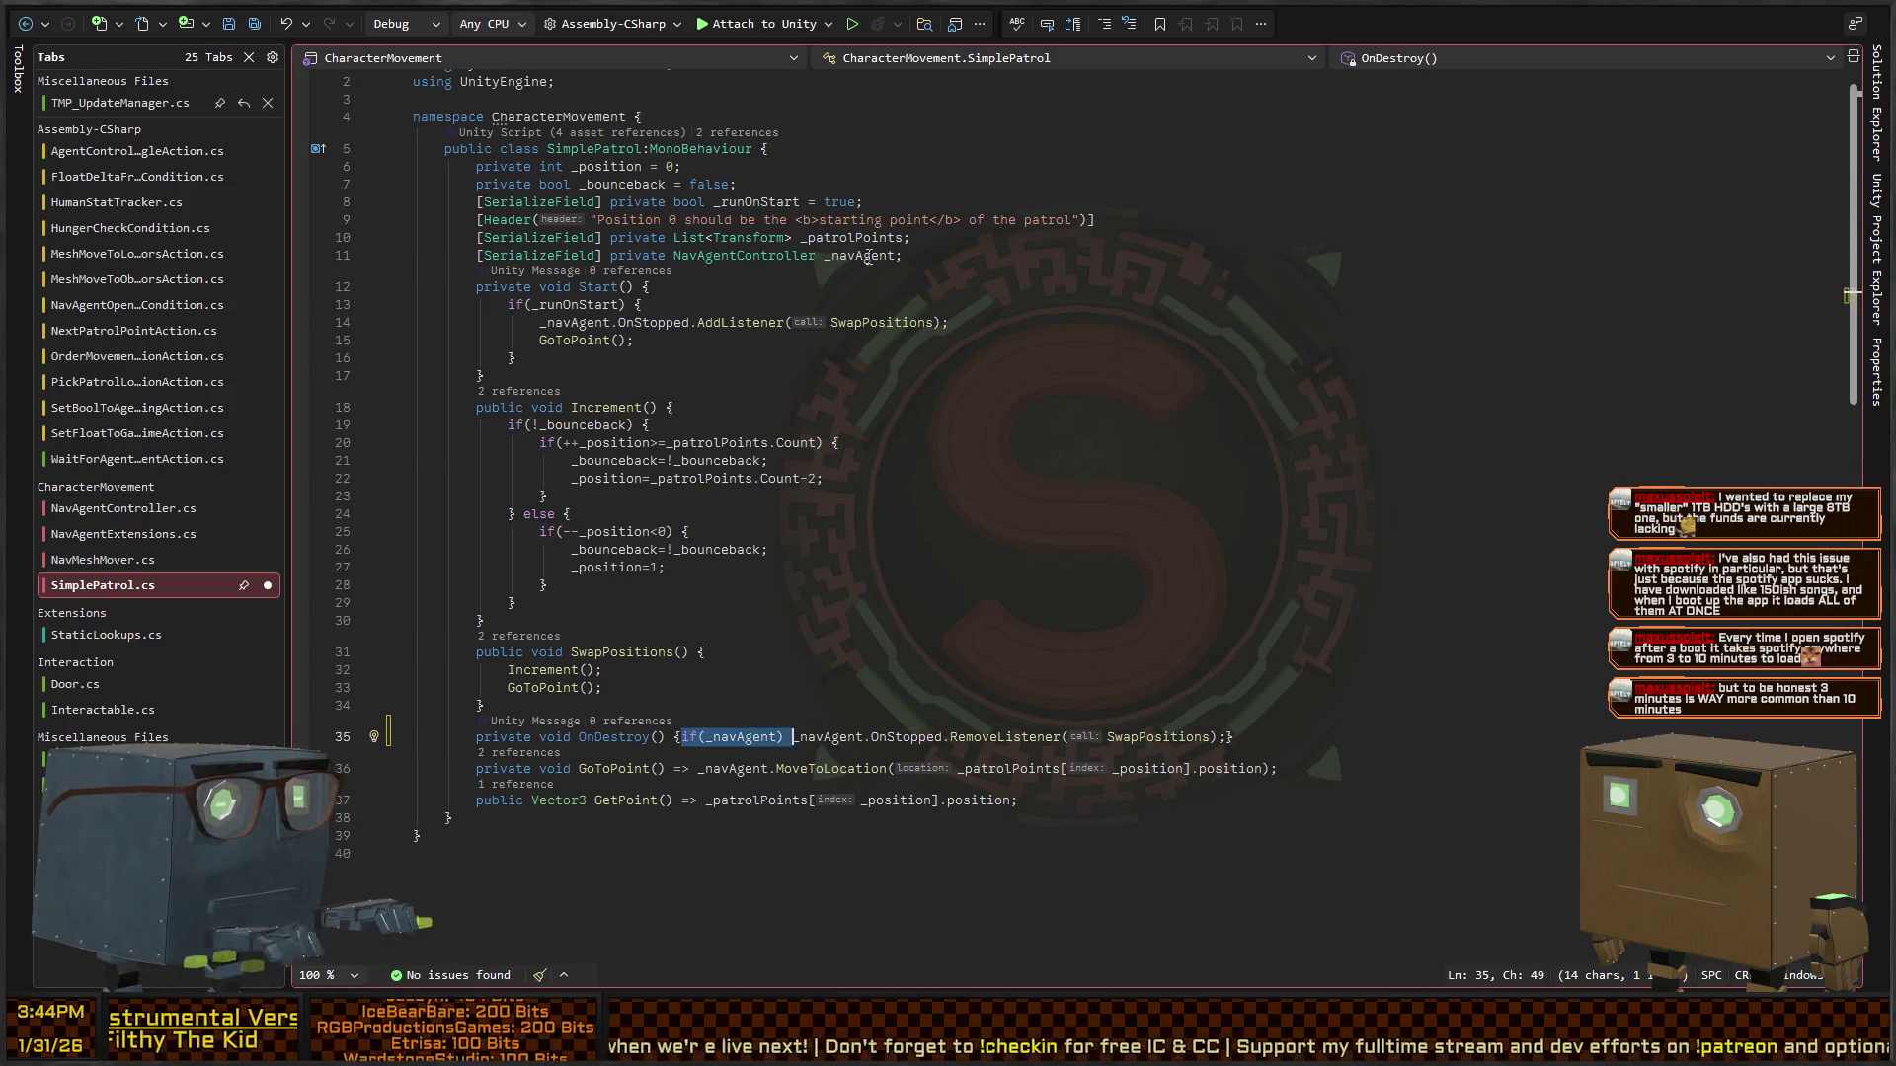
- Give GoToPoint a braced body with the if(_navAgent) check and save SimplePatrol.cs
key(Down)
key(Down)
key(Up)
key(BackSpace)
key(BackSpace)
key(BackSpace)
key(shift+End)
text({)
key(ctrl+v)
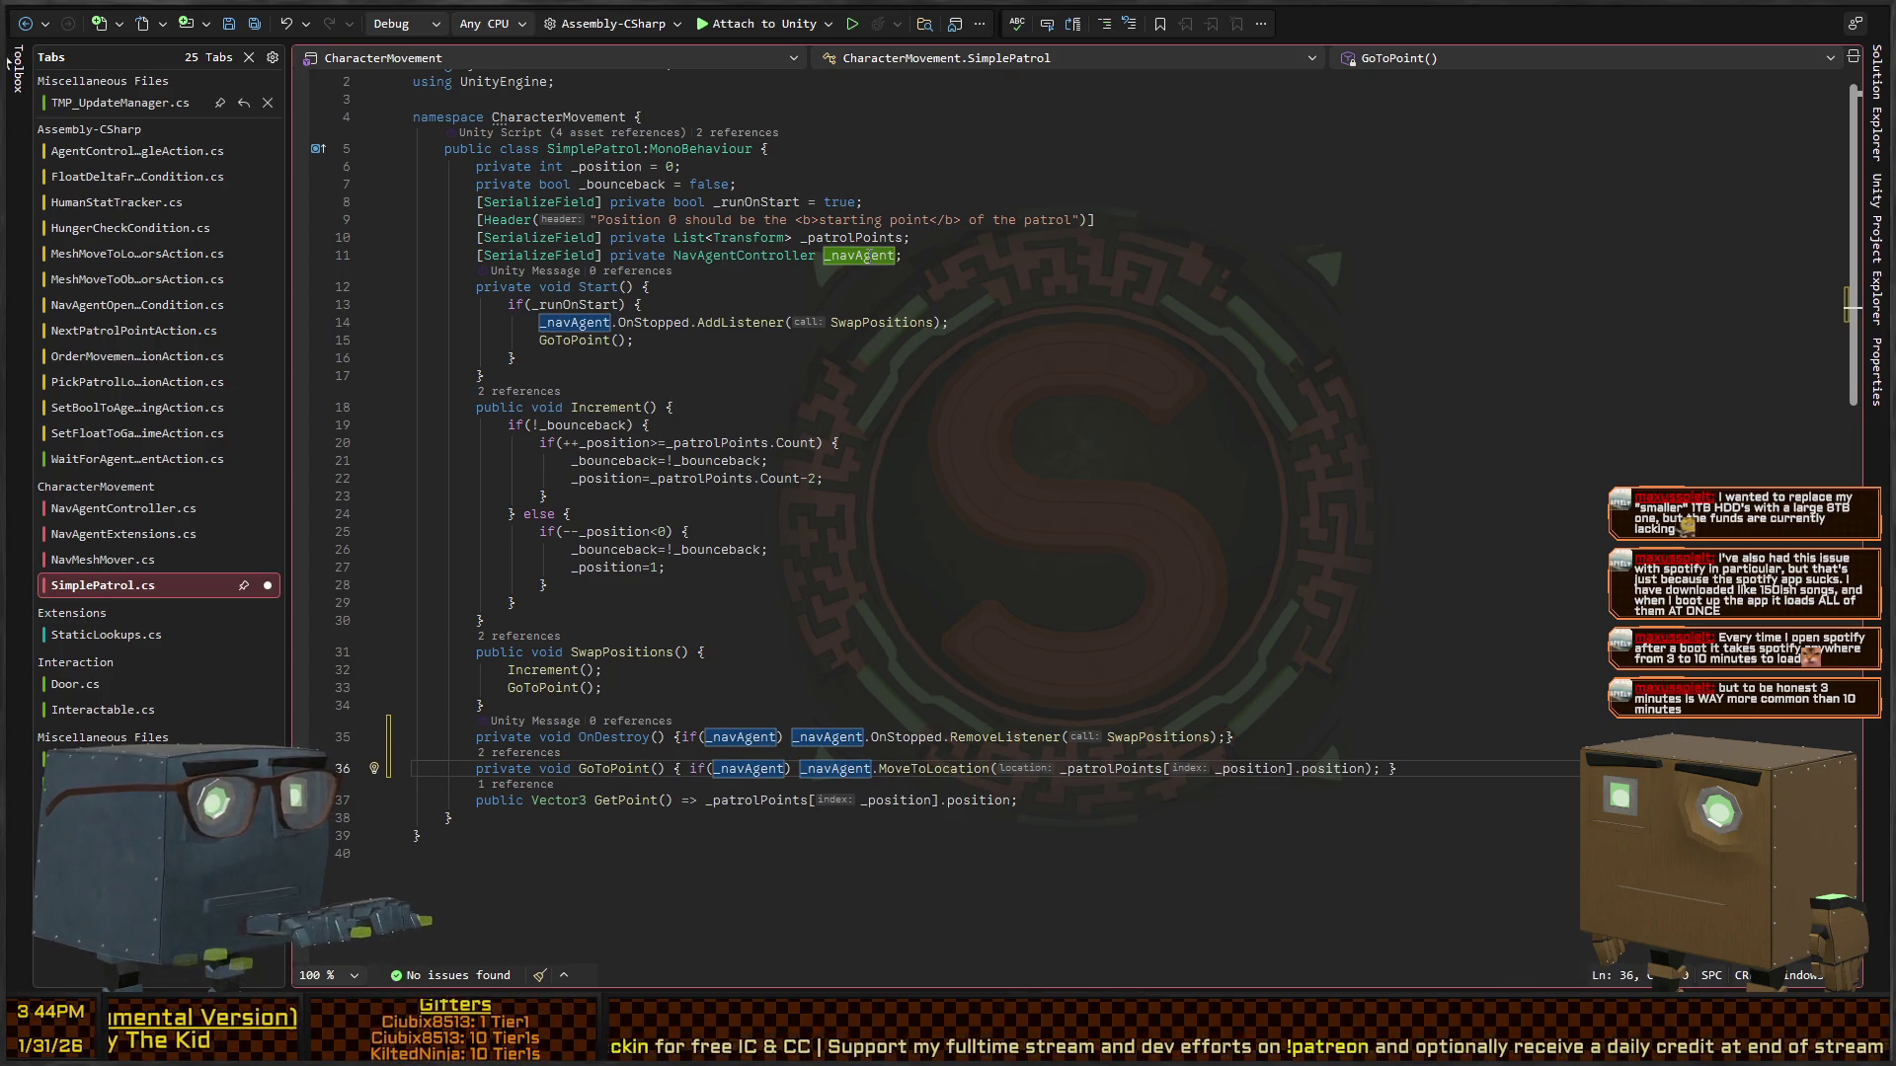
key(ctrl+s)
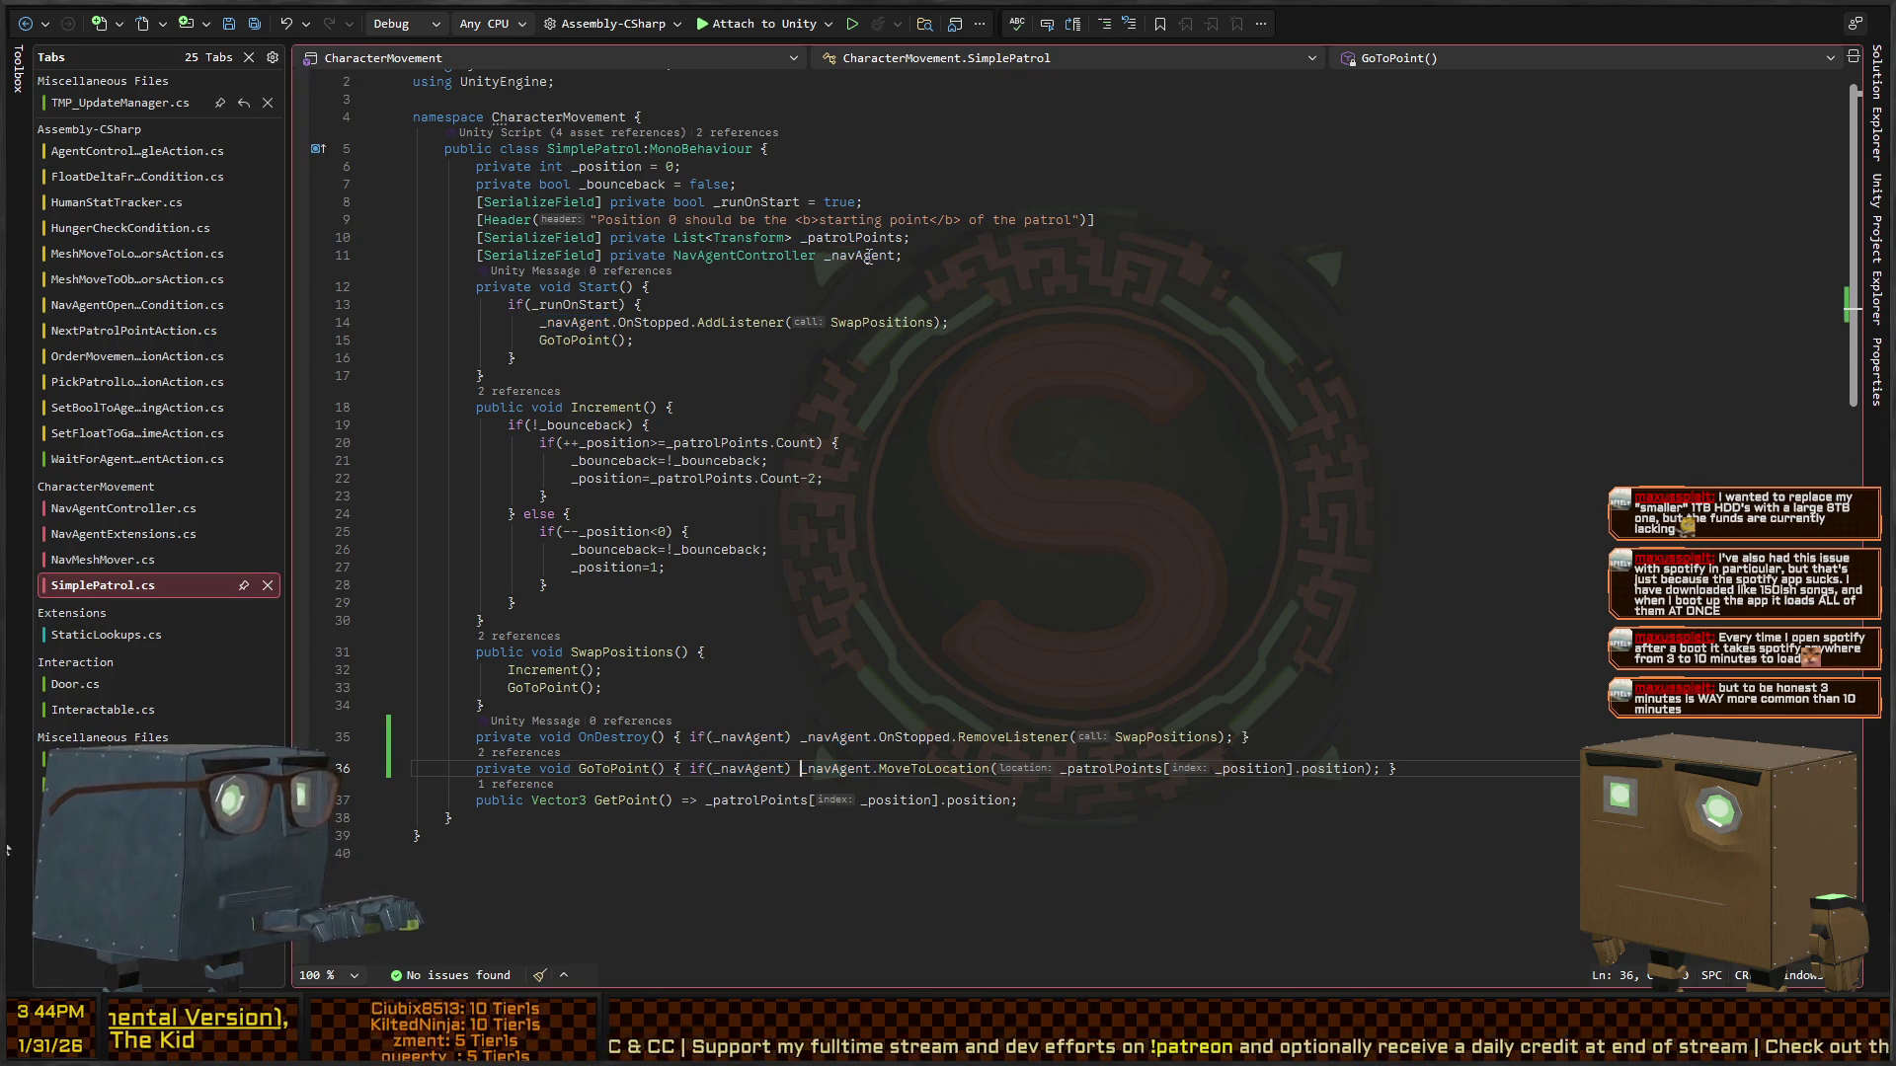
- Try the if(_navAgent) check on line 14, undo it, and return to Unity
key(Up)
key(Up)
key(Up)
key(Home)
key(ctrl+v)
key(ctrl+z)
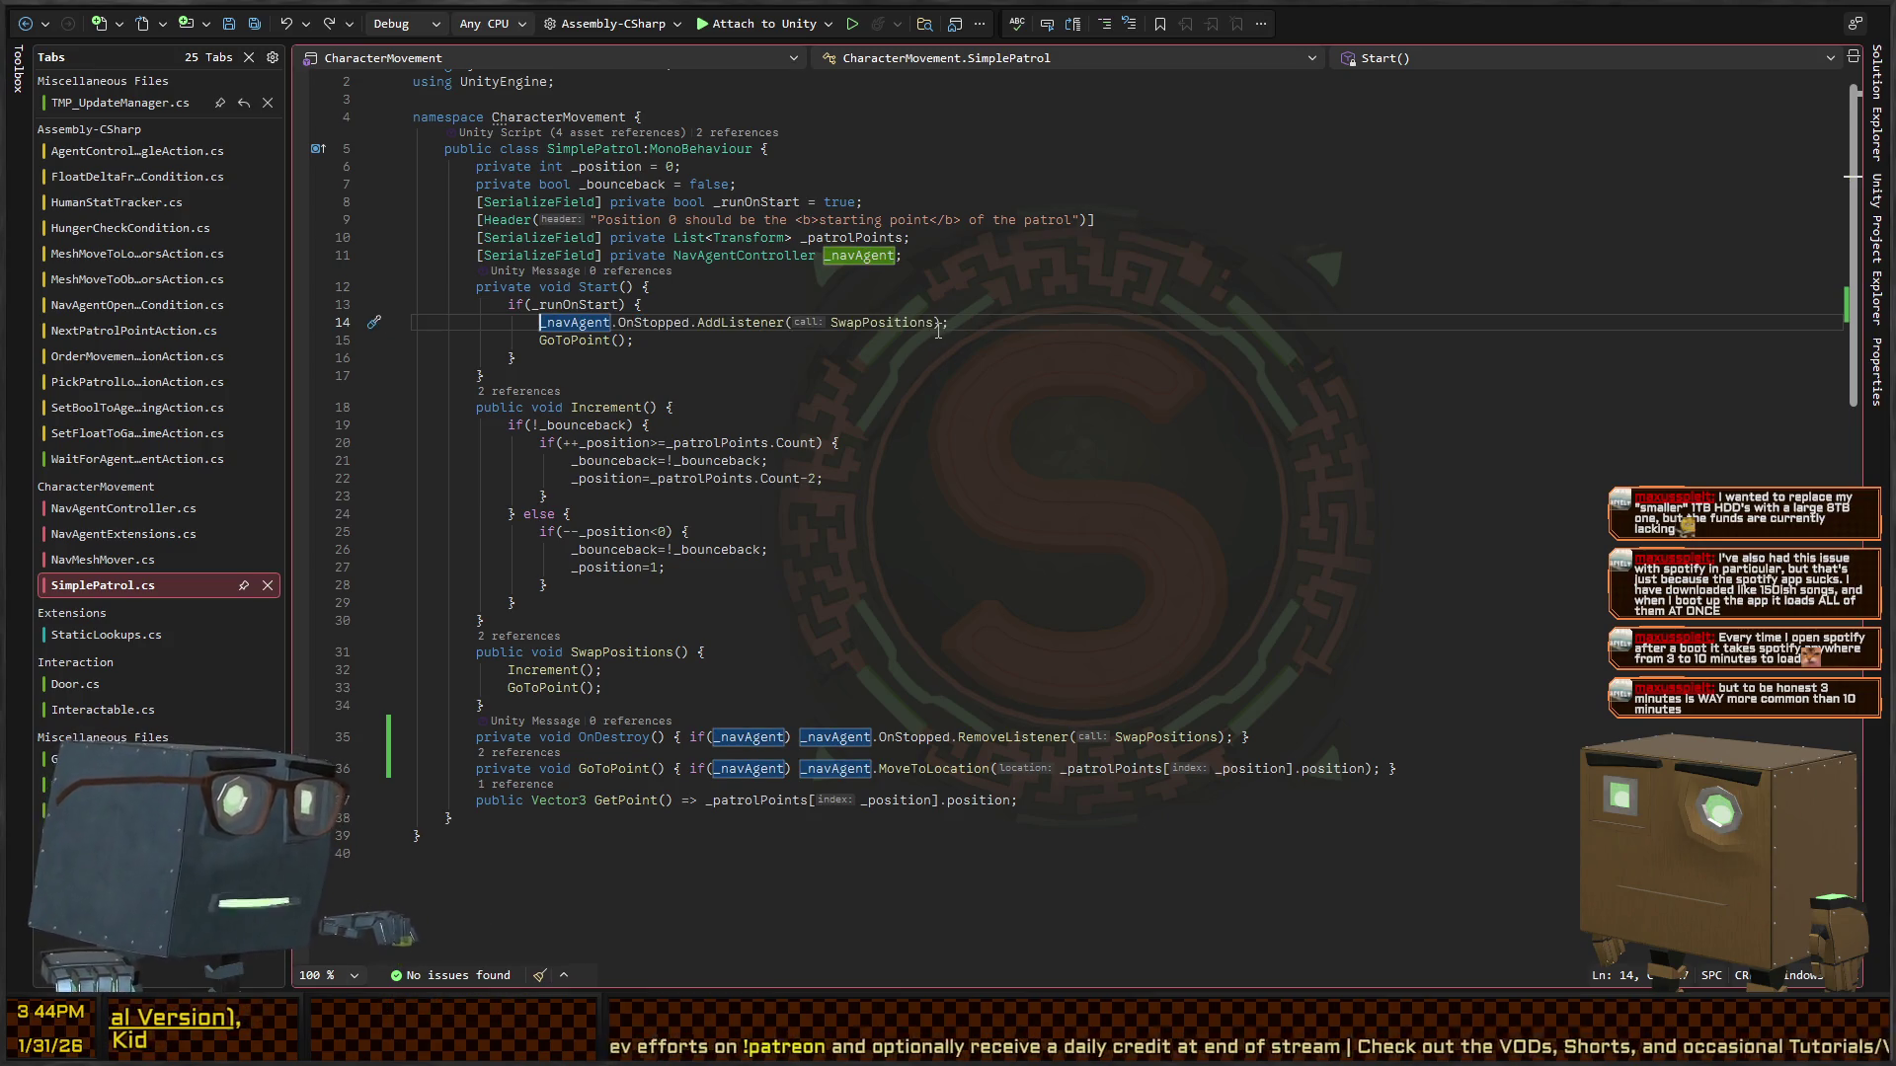
key(alt+Tab)
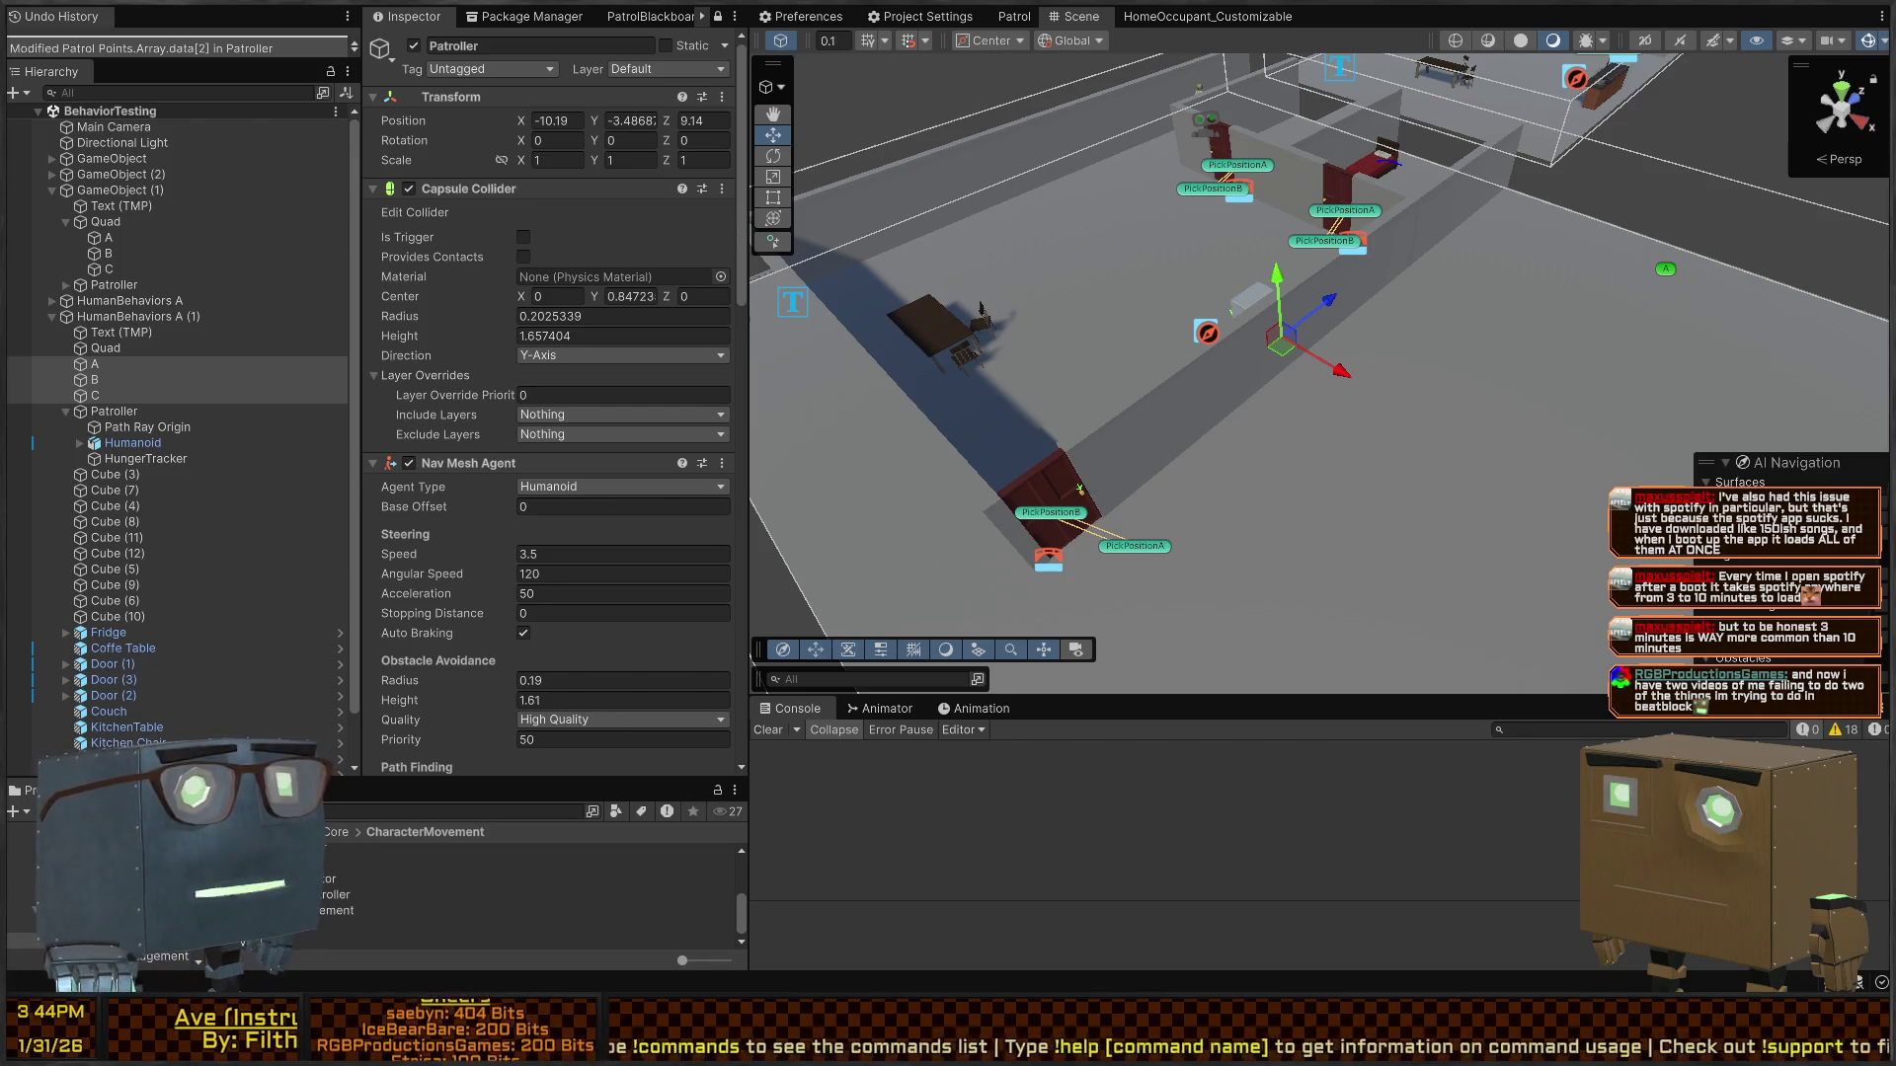
key(s)
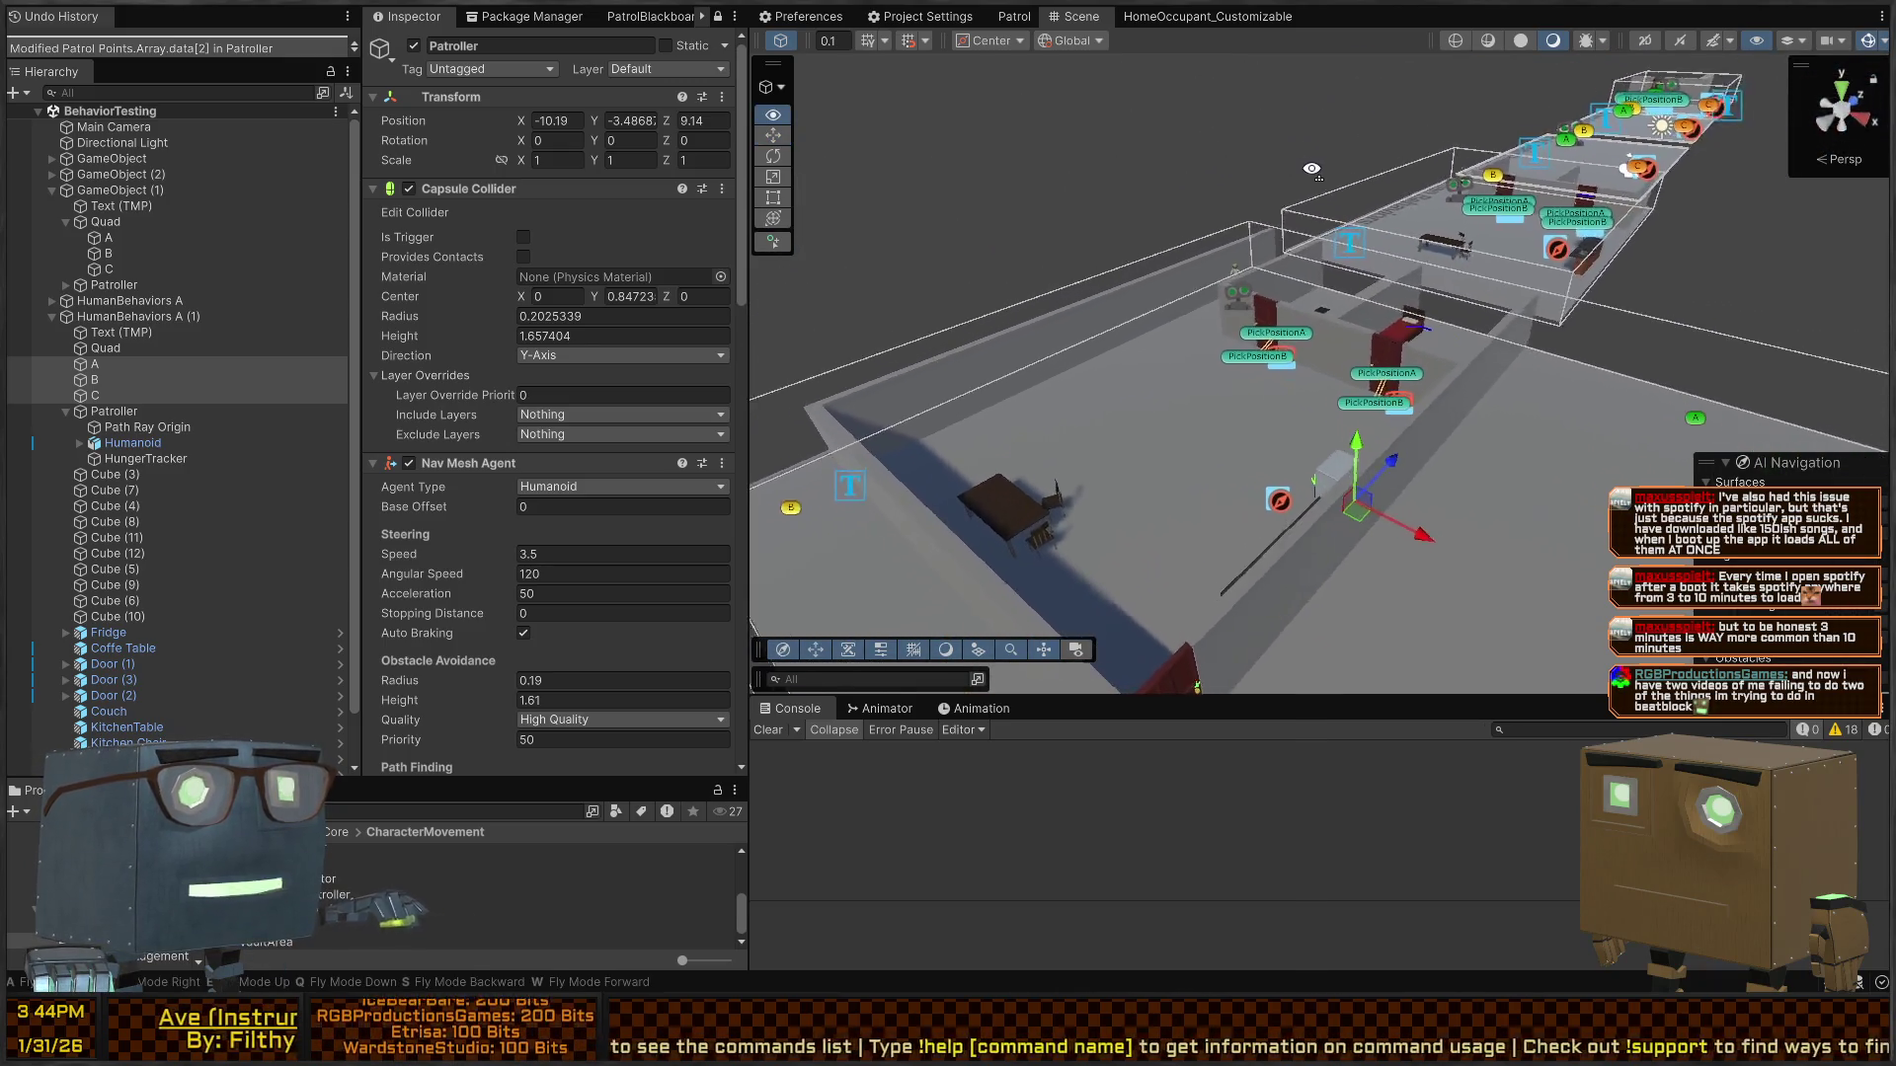
key(s)
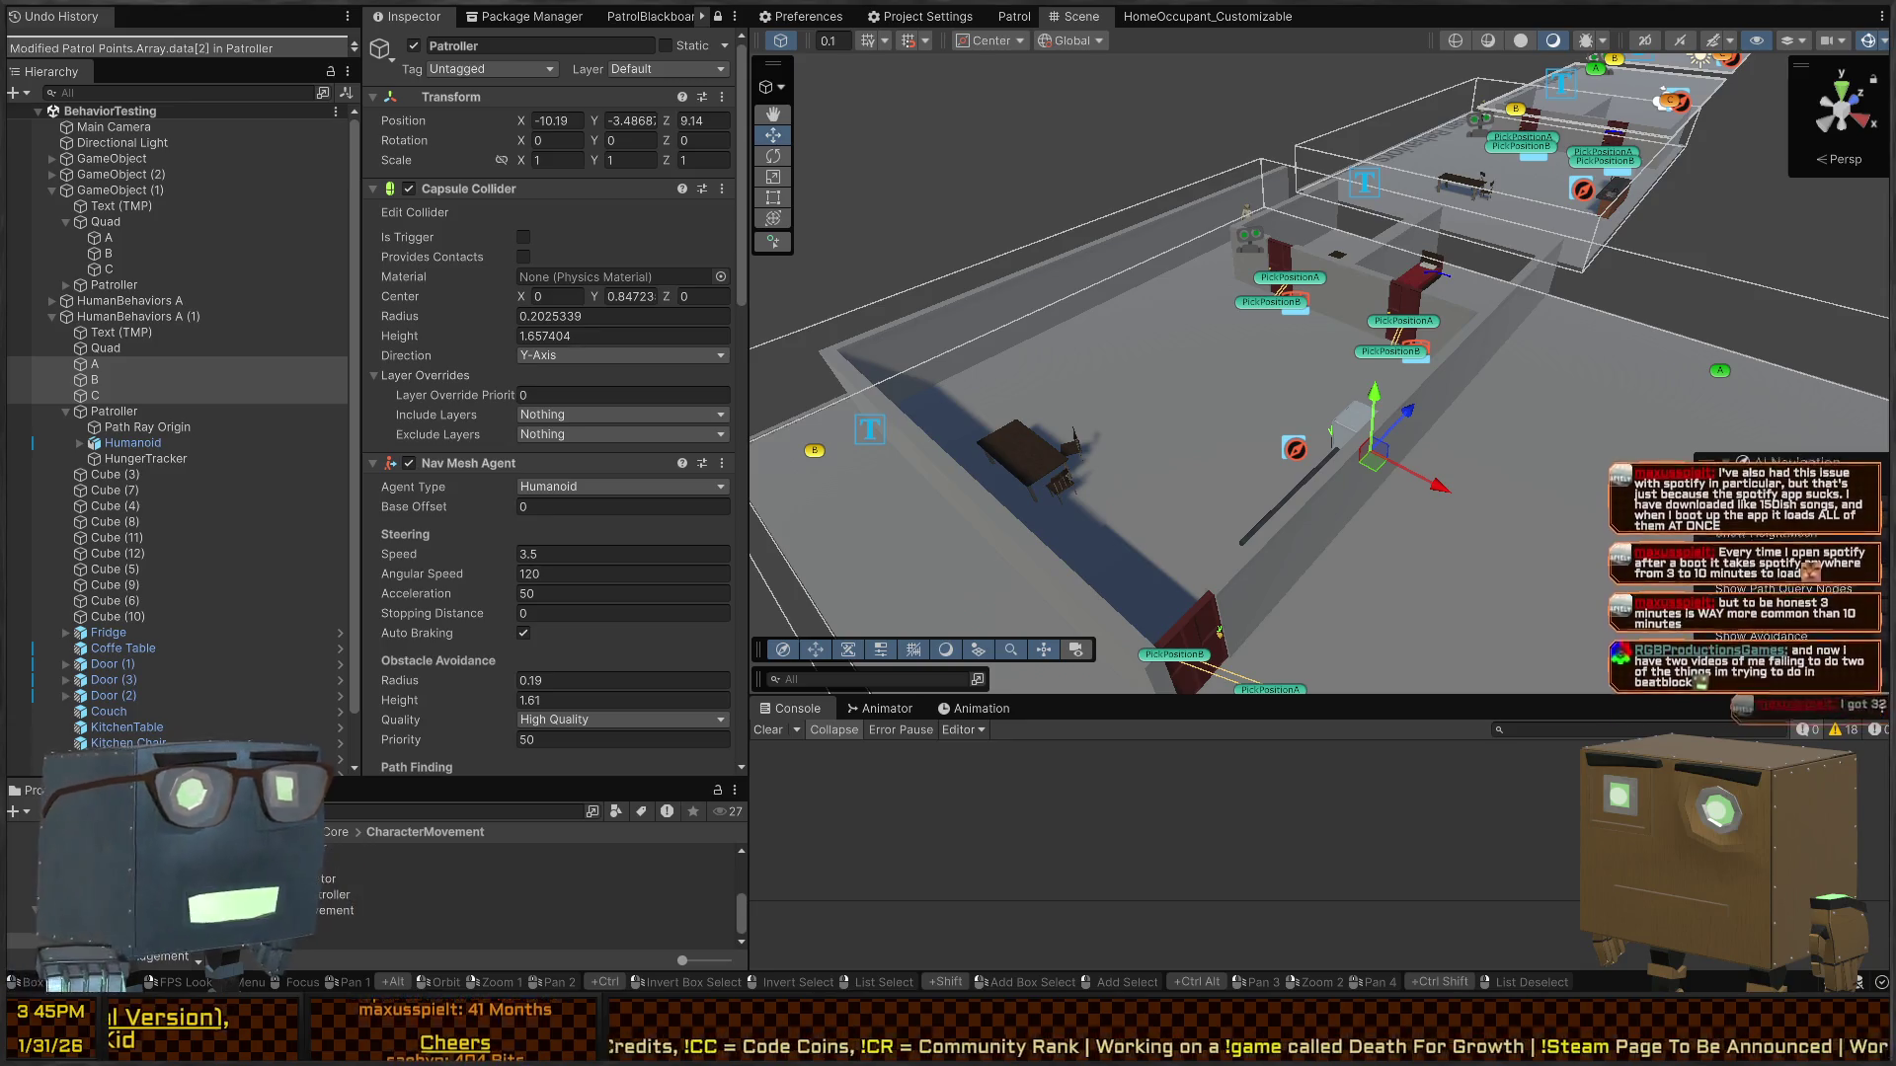
mouse_move(1412, 296)
mouse_down()
mouse_move(1359, 281)
mouse_move(1682, 293)
mouse_move(1430, 359)
mouse_move(1439, 398)
mouse_move(1368, 402)
mouse_move(1445, 365)
mouse_move(1258, 402)
mouse_move(969, 411)
mouse_up()
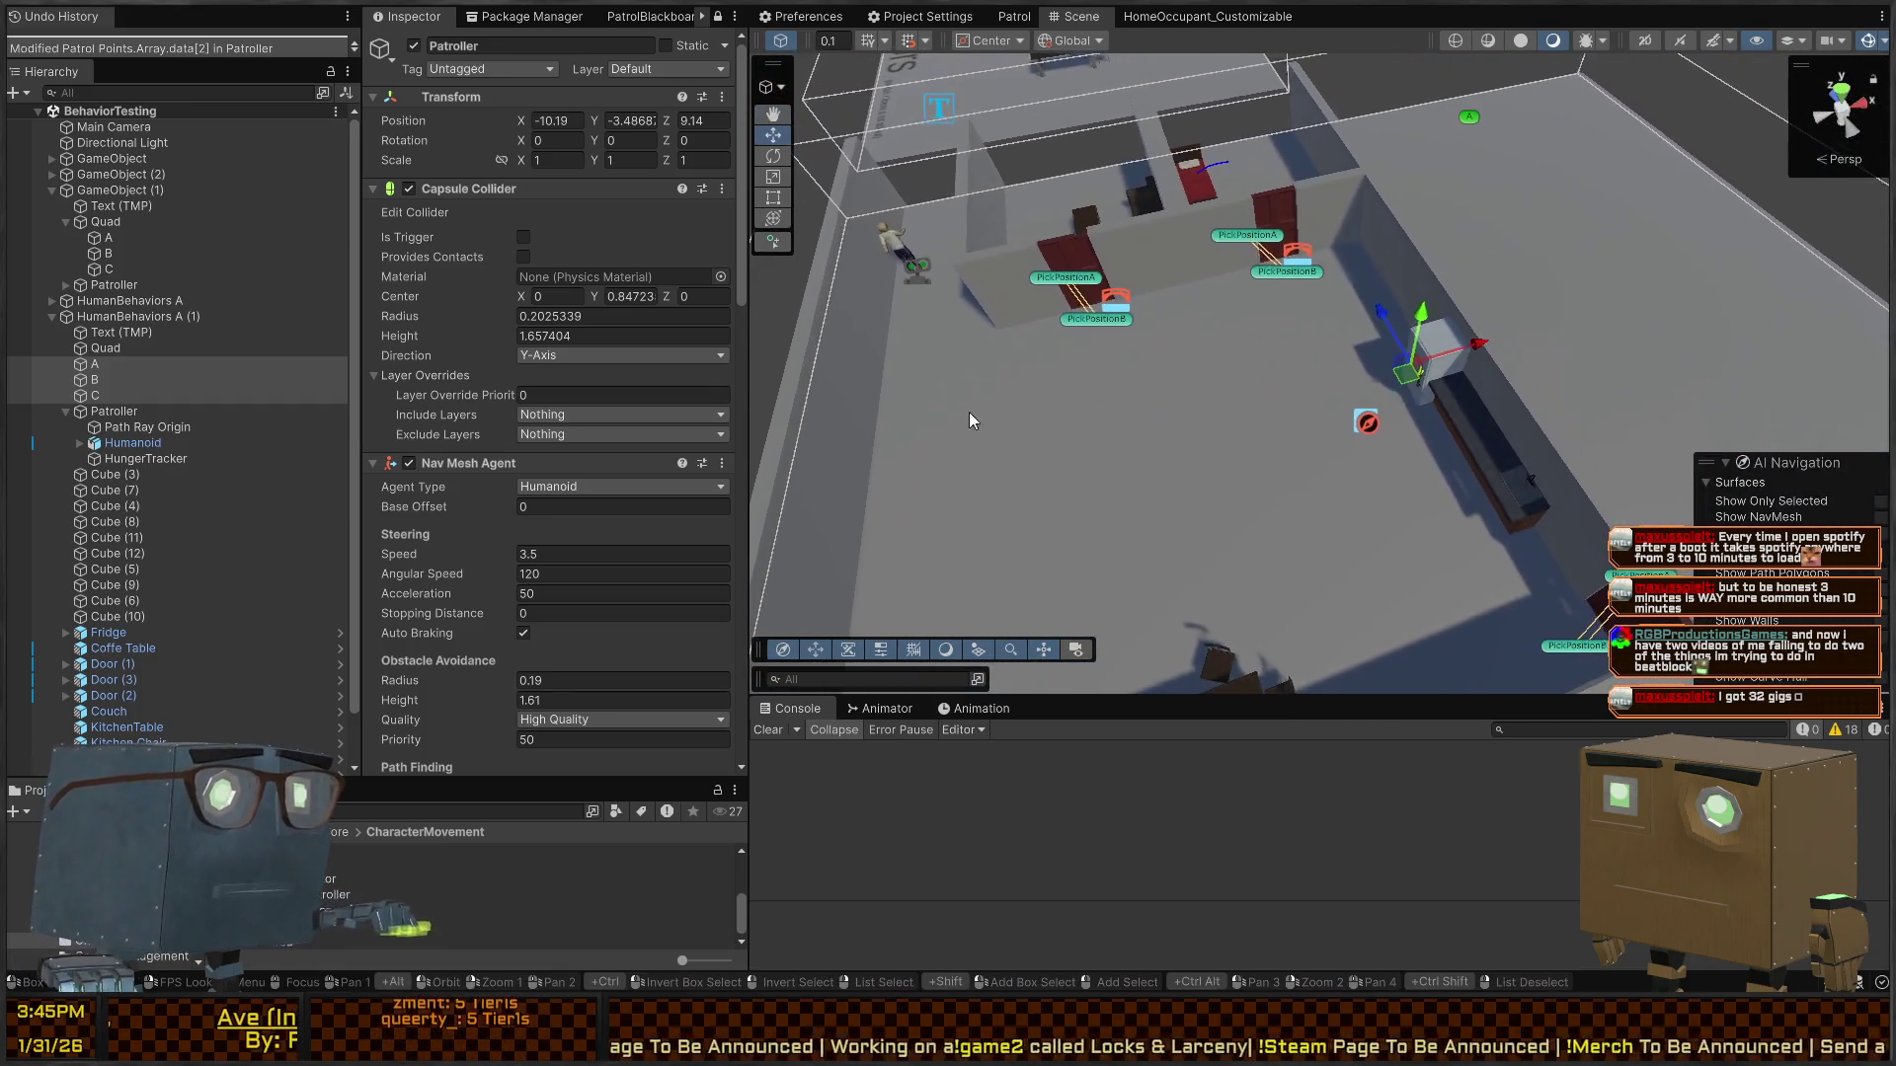
scroll(502, 430, down, 6)
scroll(502, 429, down, 5)
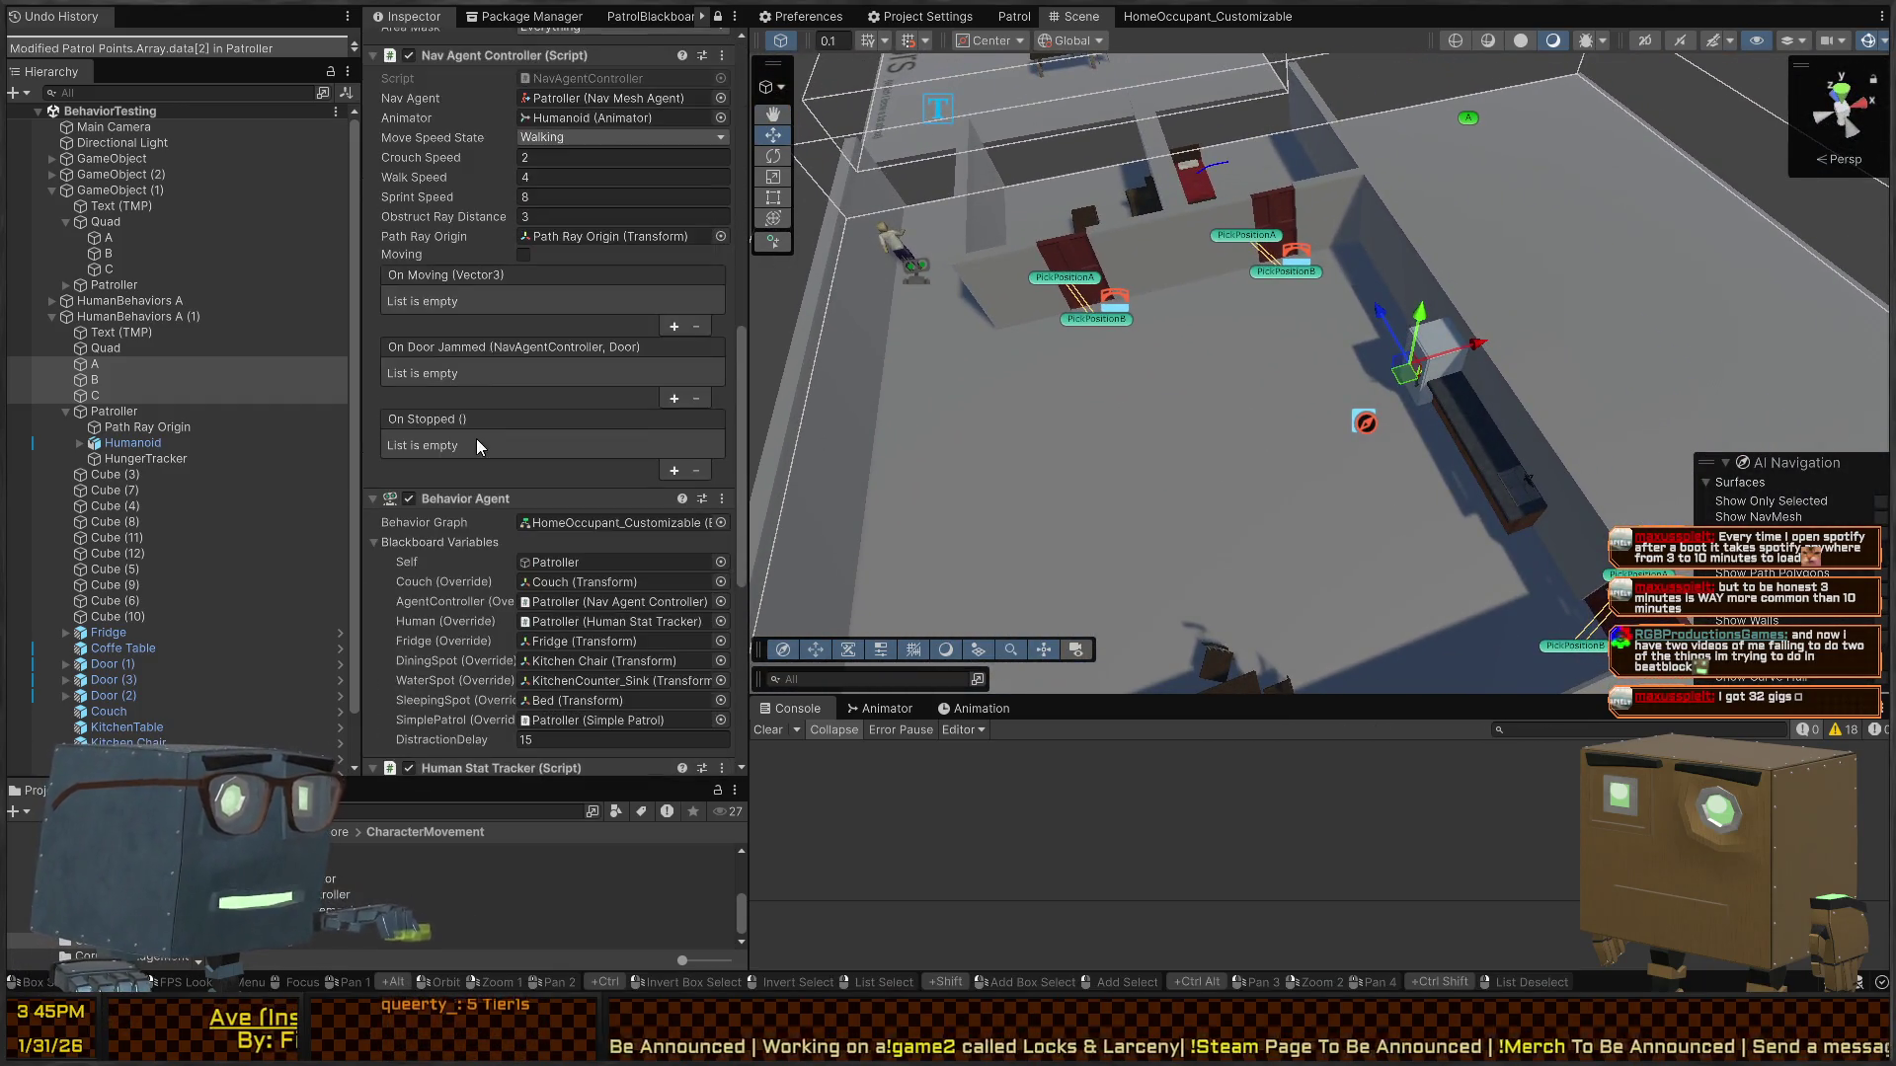
scroll(429, 432, down, 6)
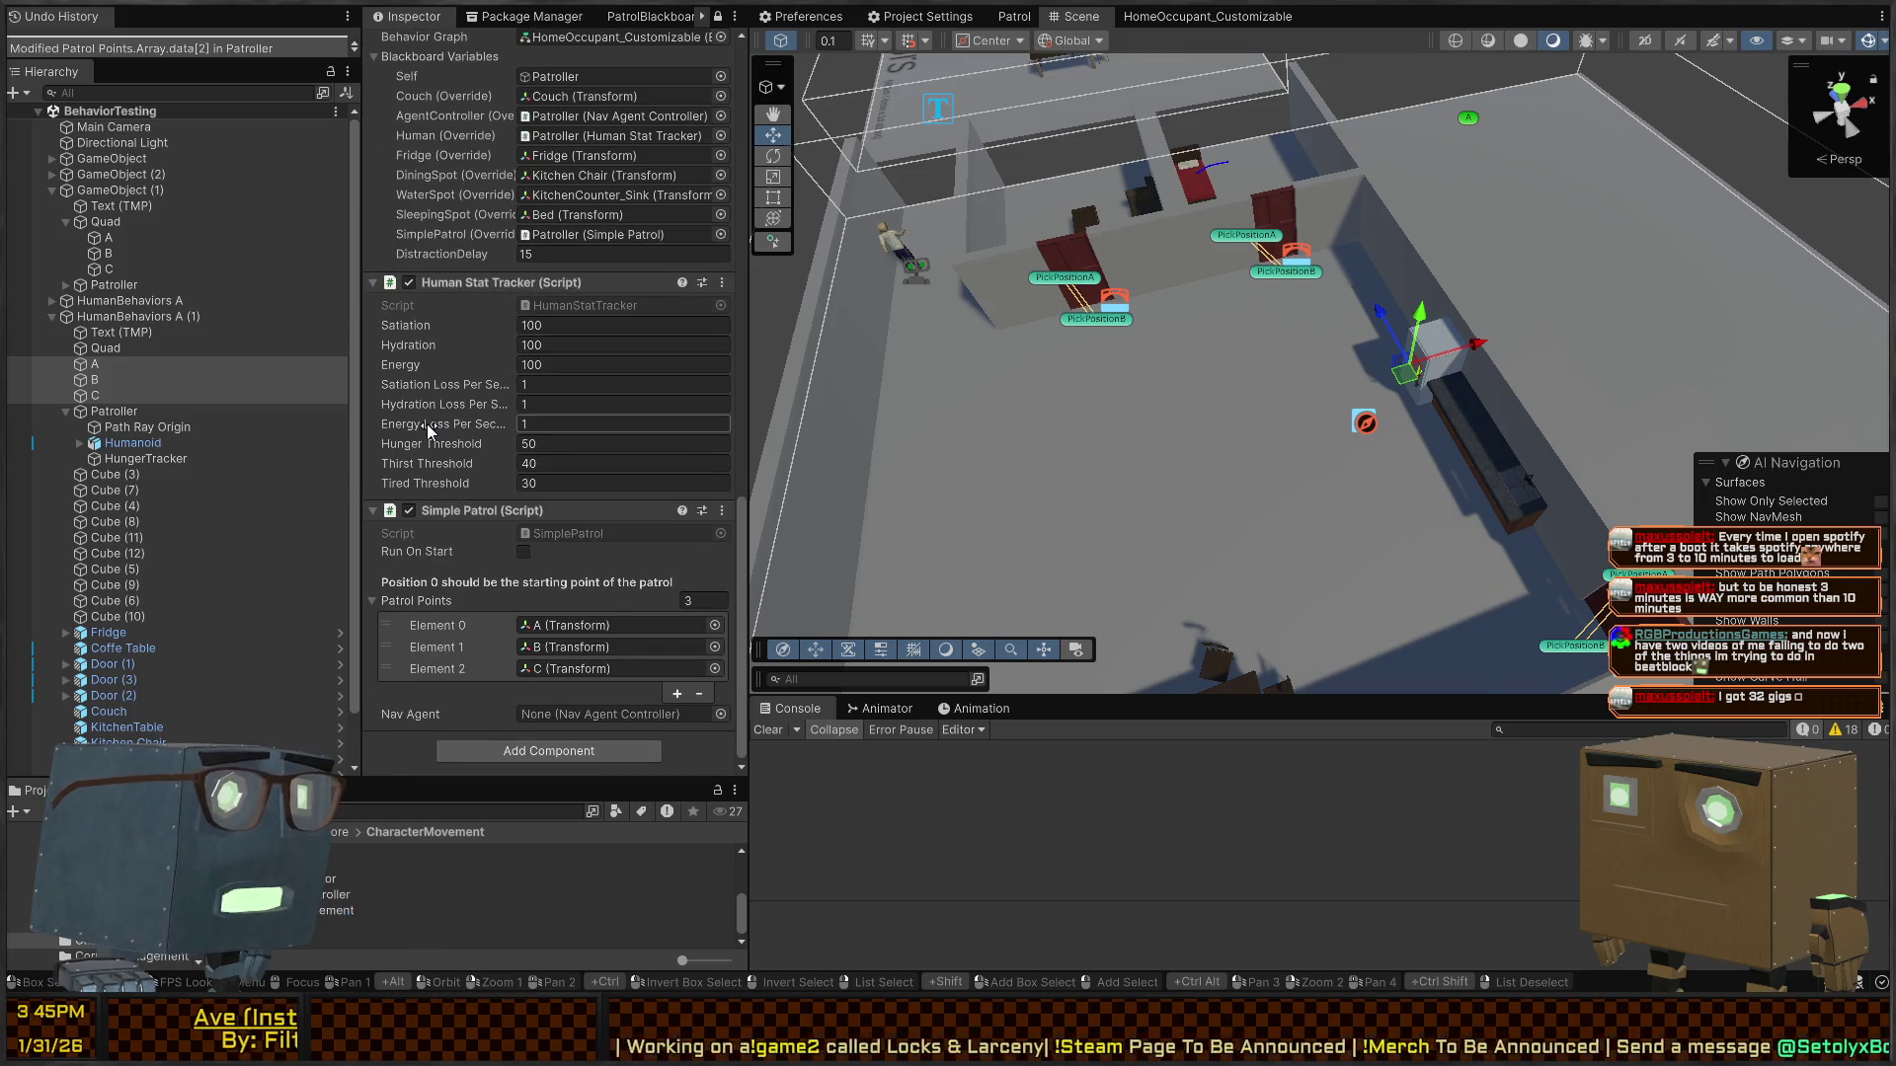
key(ctrl+p)
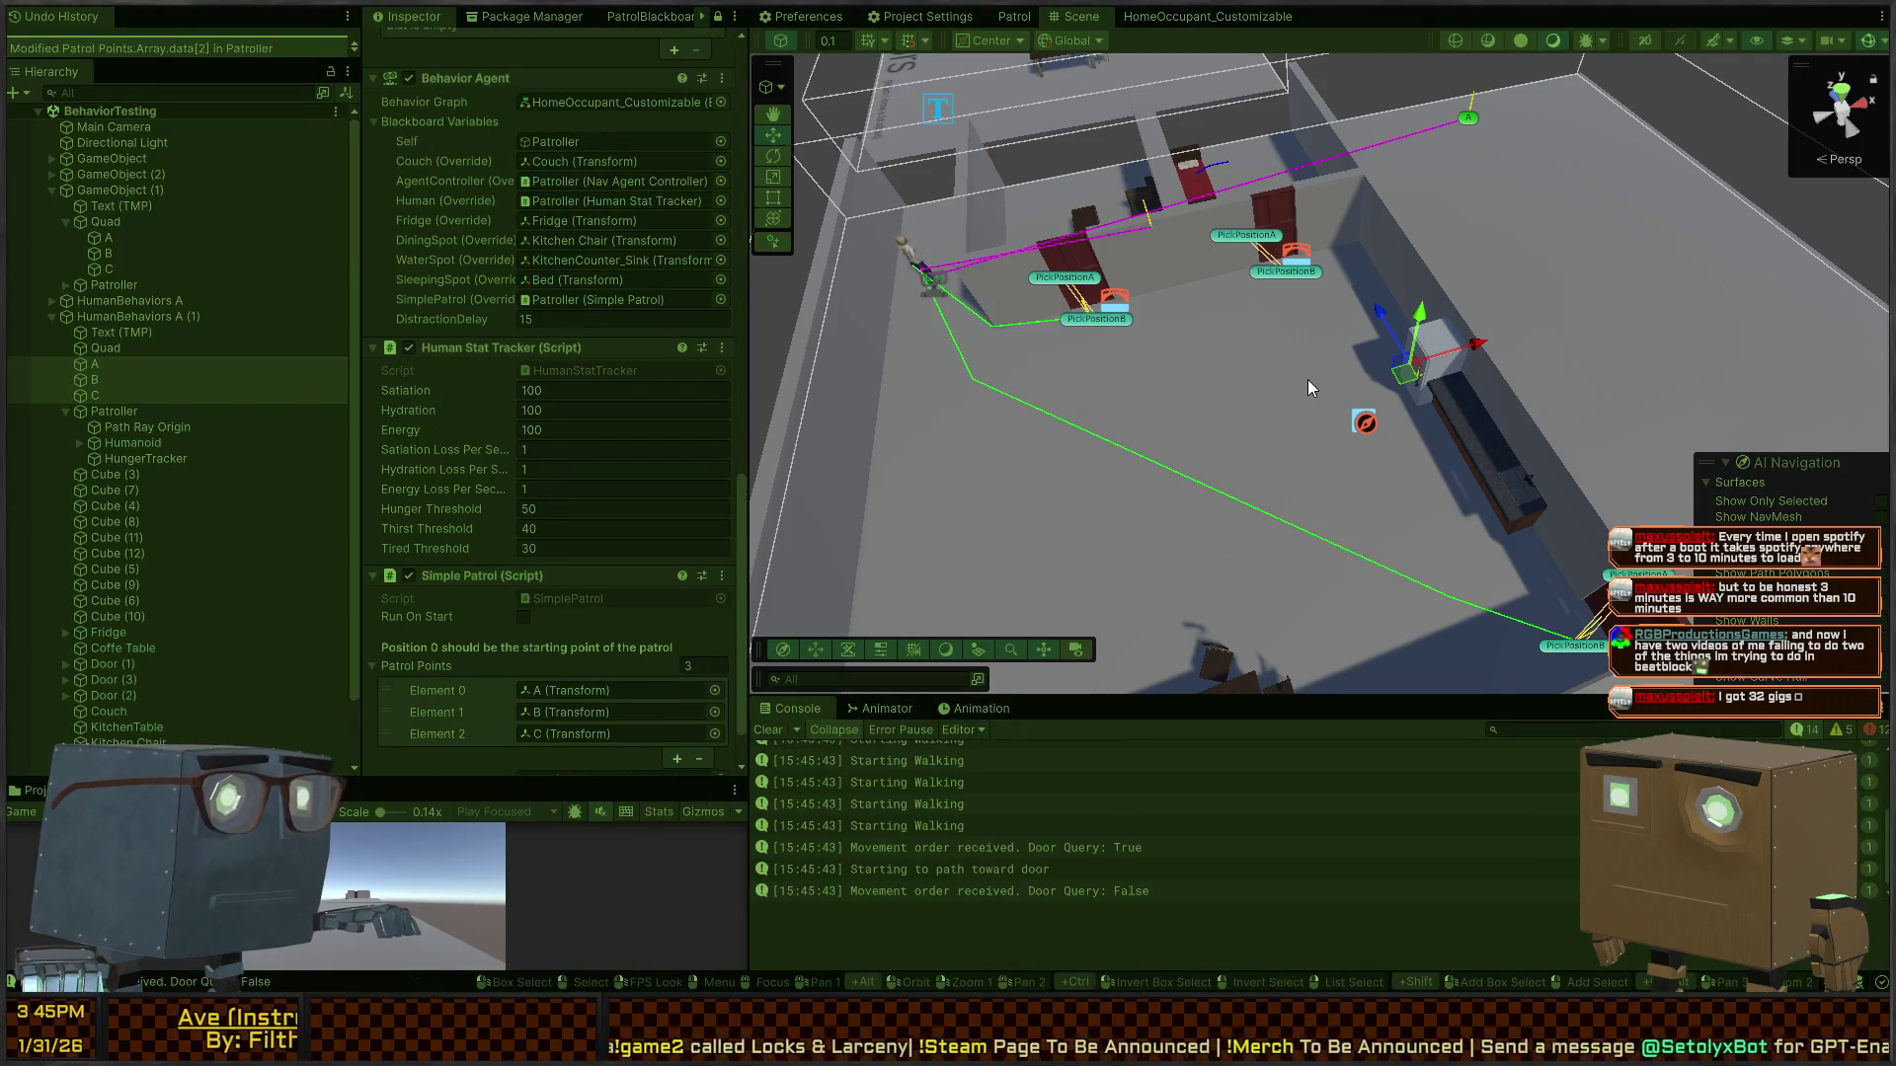
mouse_move(1057, 429)
mouse_down()
mouse_move(1236, 420)
mouse_move(888, 474)
mouse_up()
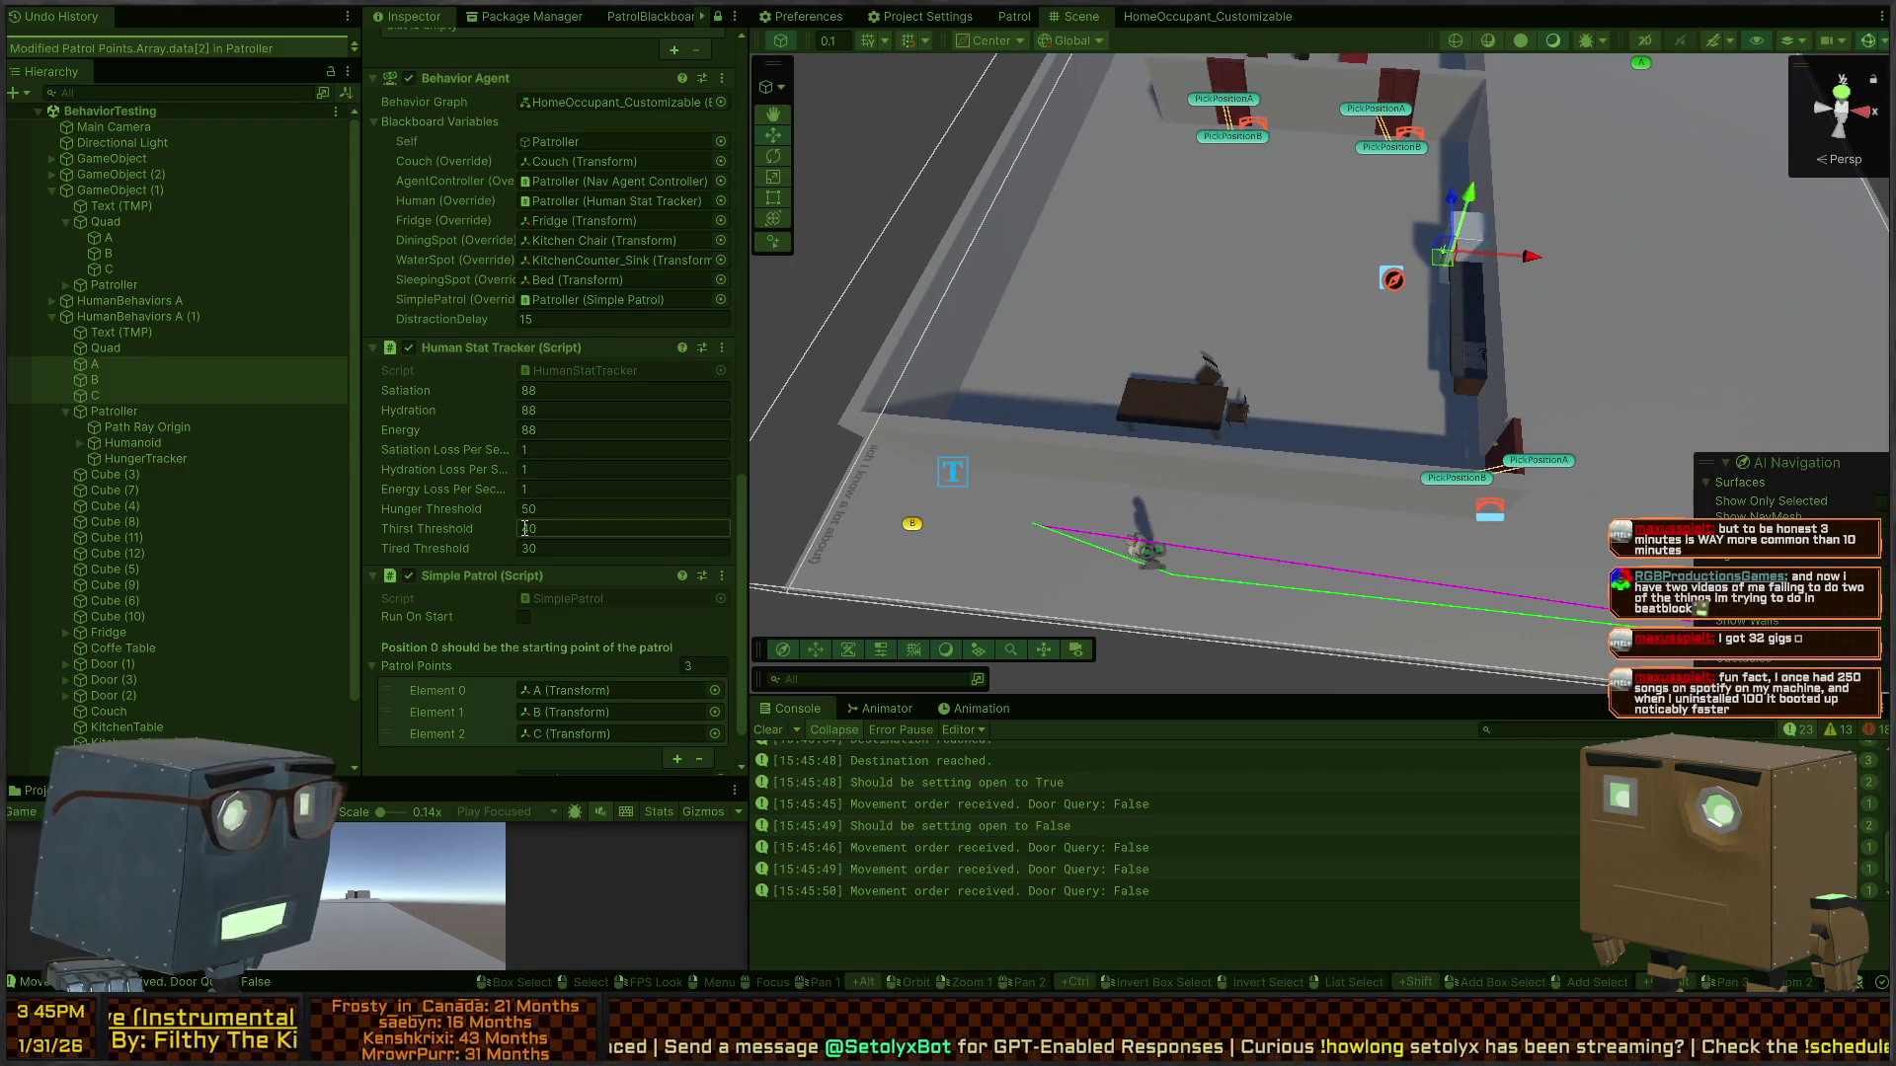
drag(1296, 468, 1547, 426)
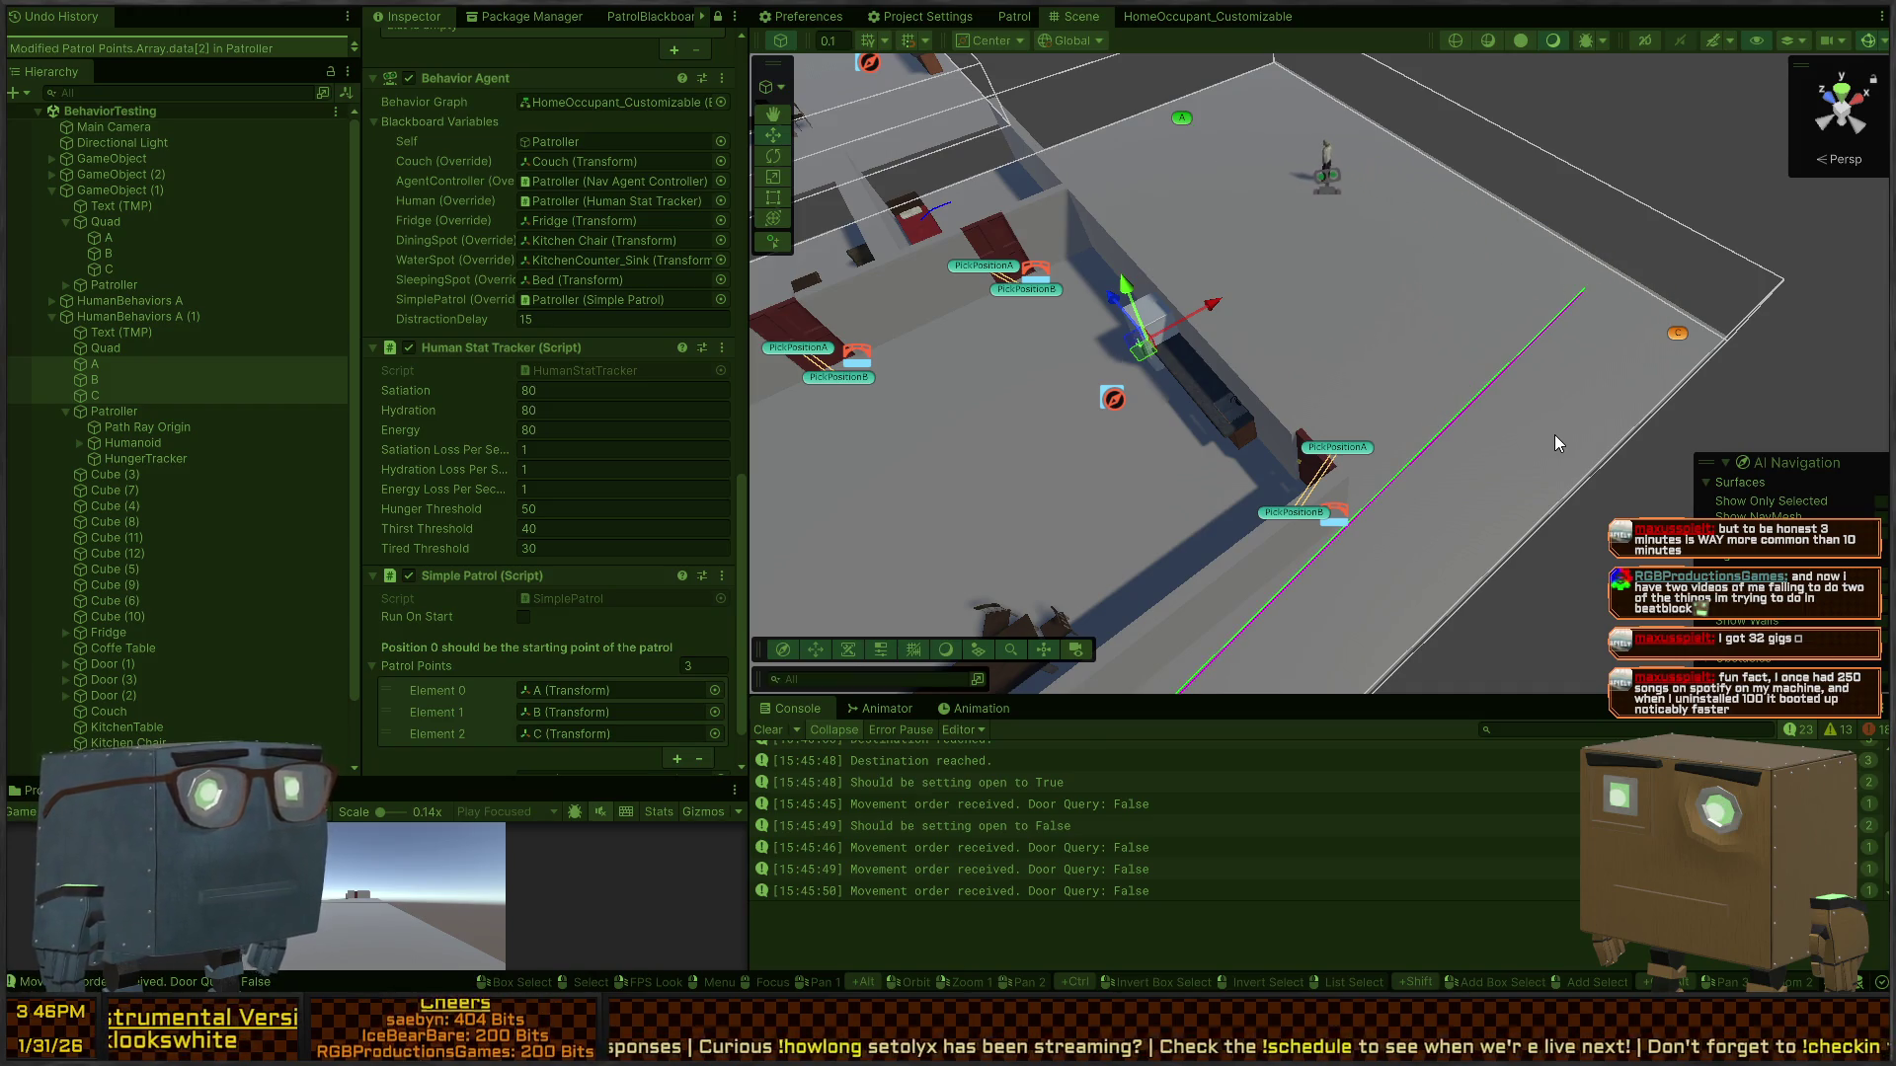
mouse_move(1464, 396)
mouse_down()
mouse_move(1290, 392)
mouse_move(1235, 273)
mouse_move(1185, 316)
mouse_move(40, 380)
mouse_move(1884, 391)
mouse_move(1663, 419)
mouse_up()
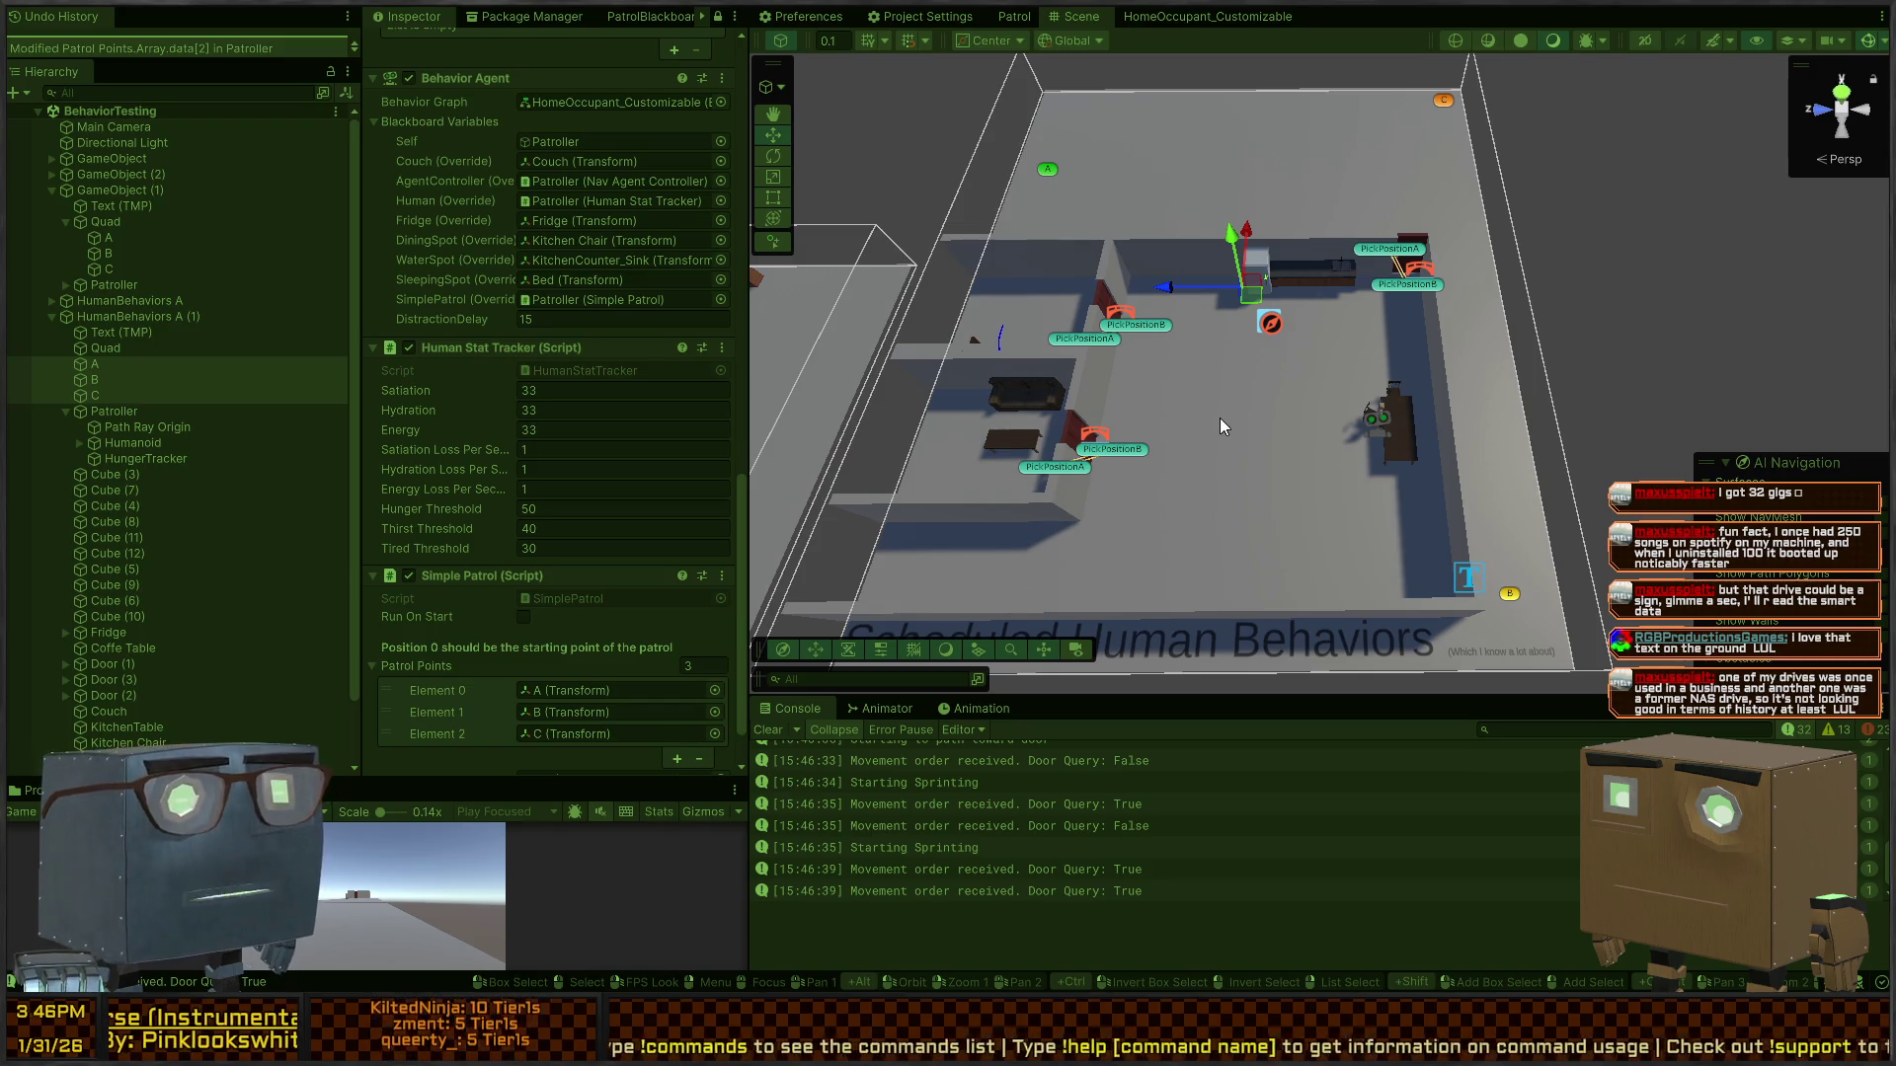
key(w)
key(s)
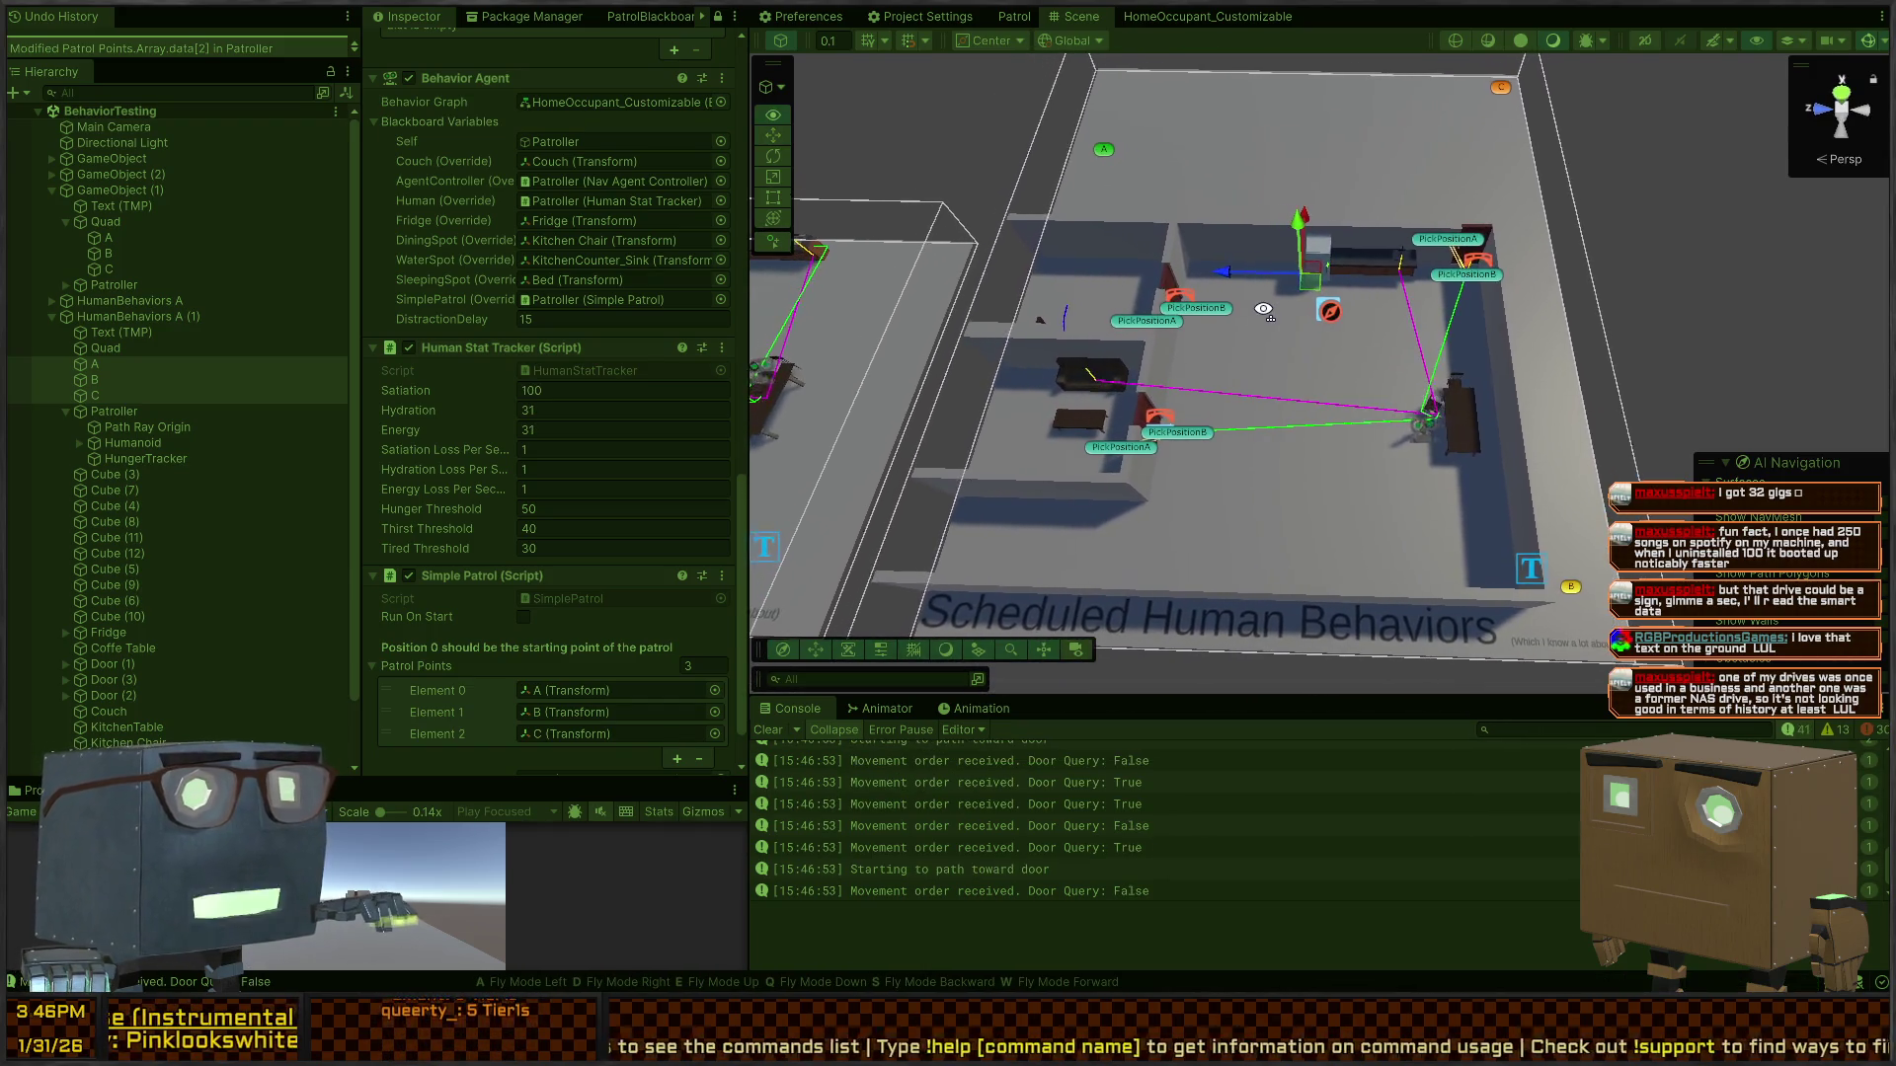
key(w)
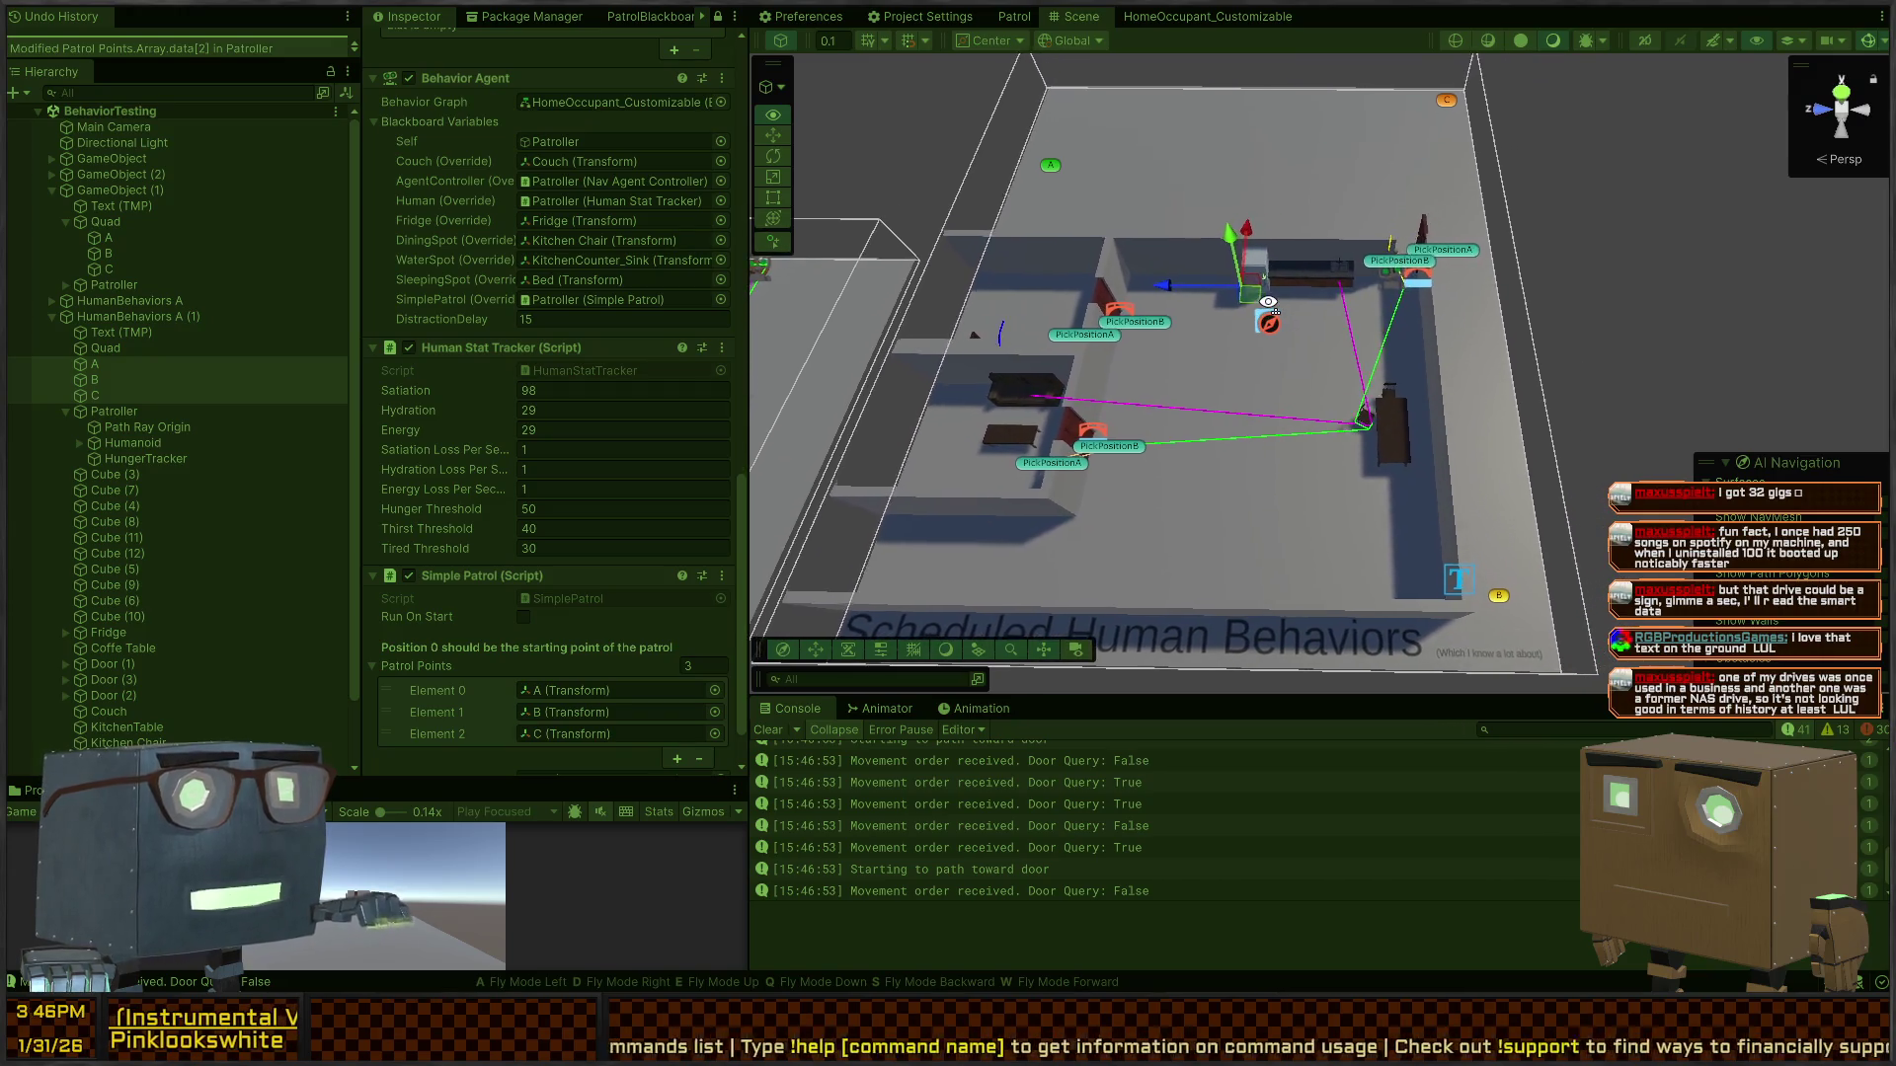
key(d)
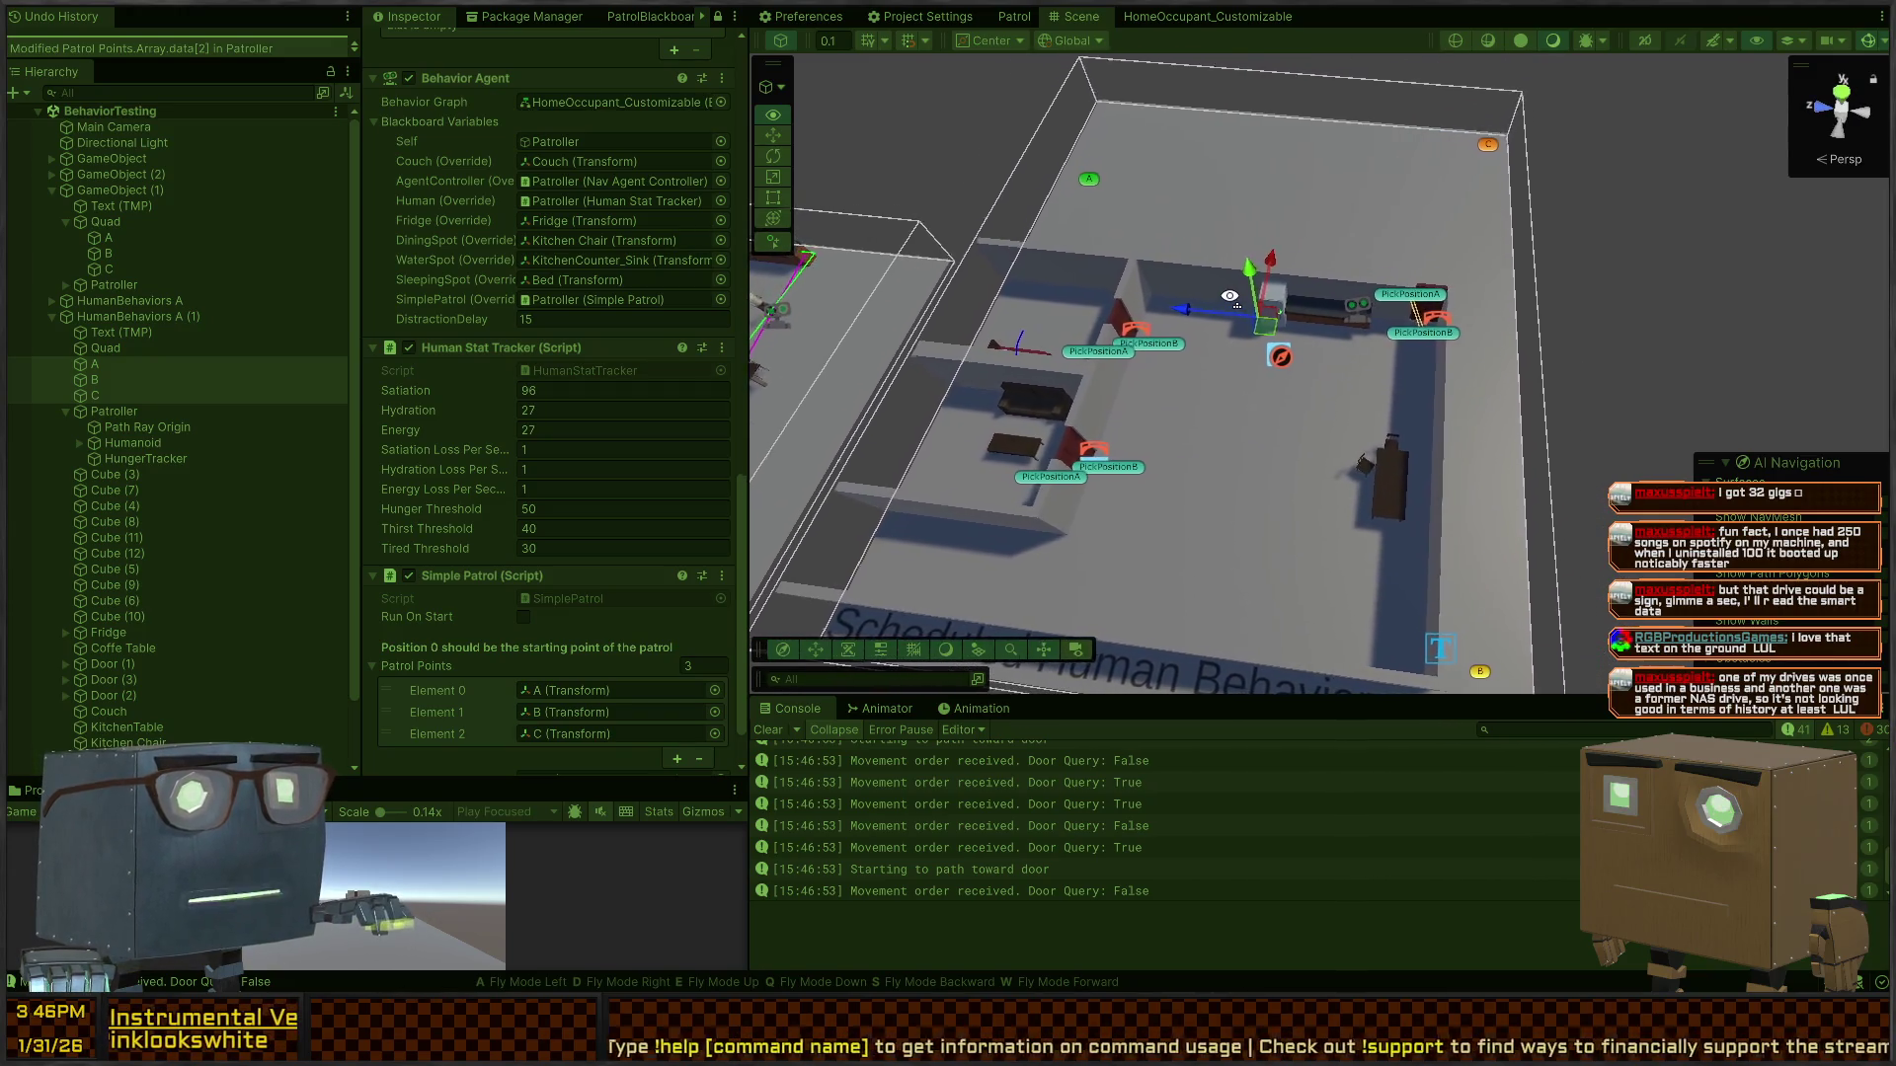
key(w)
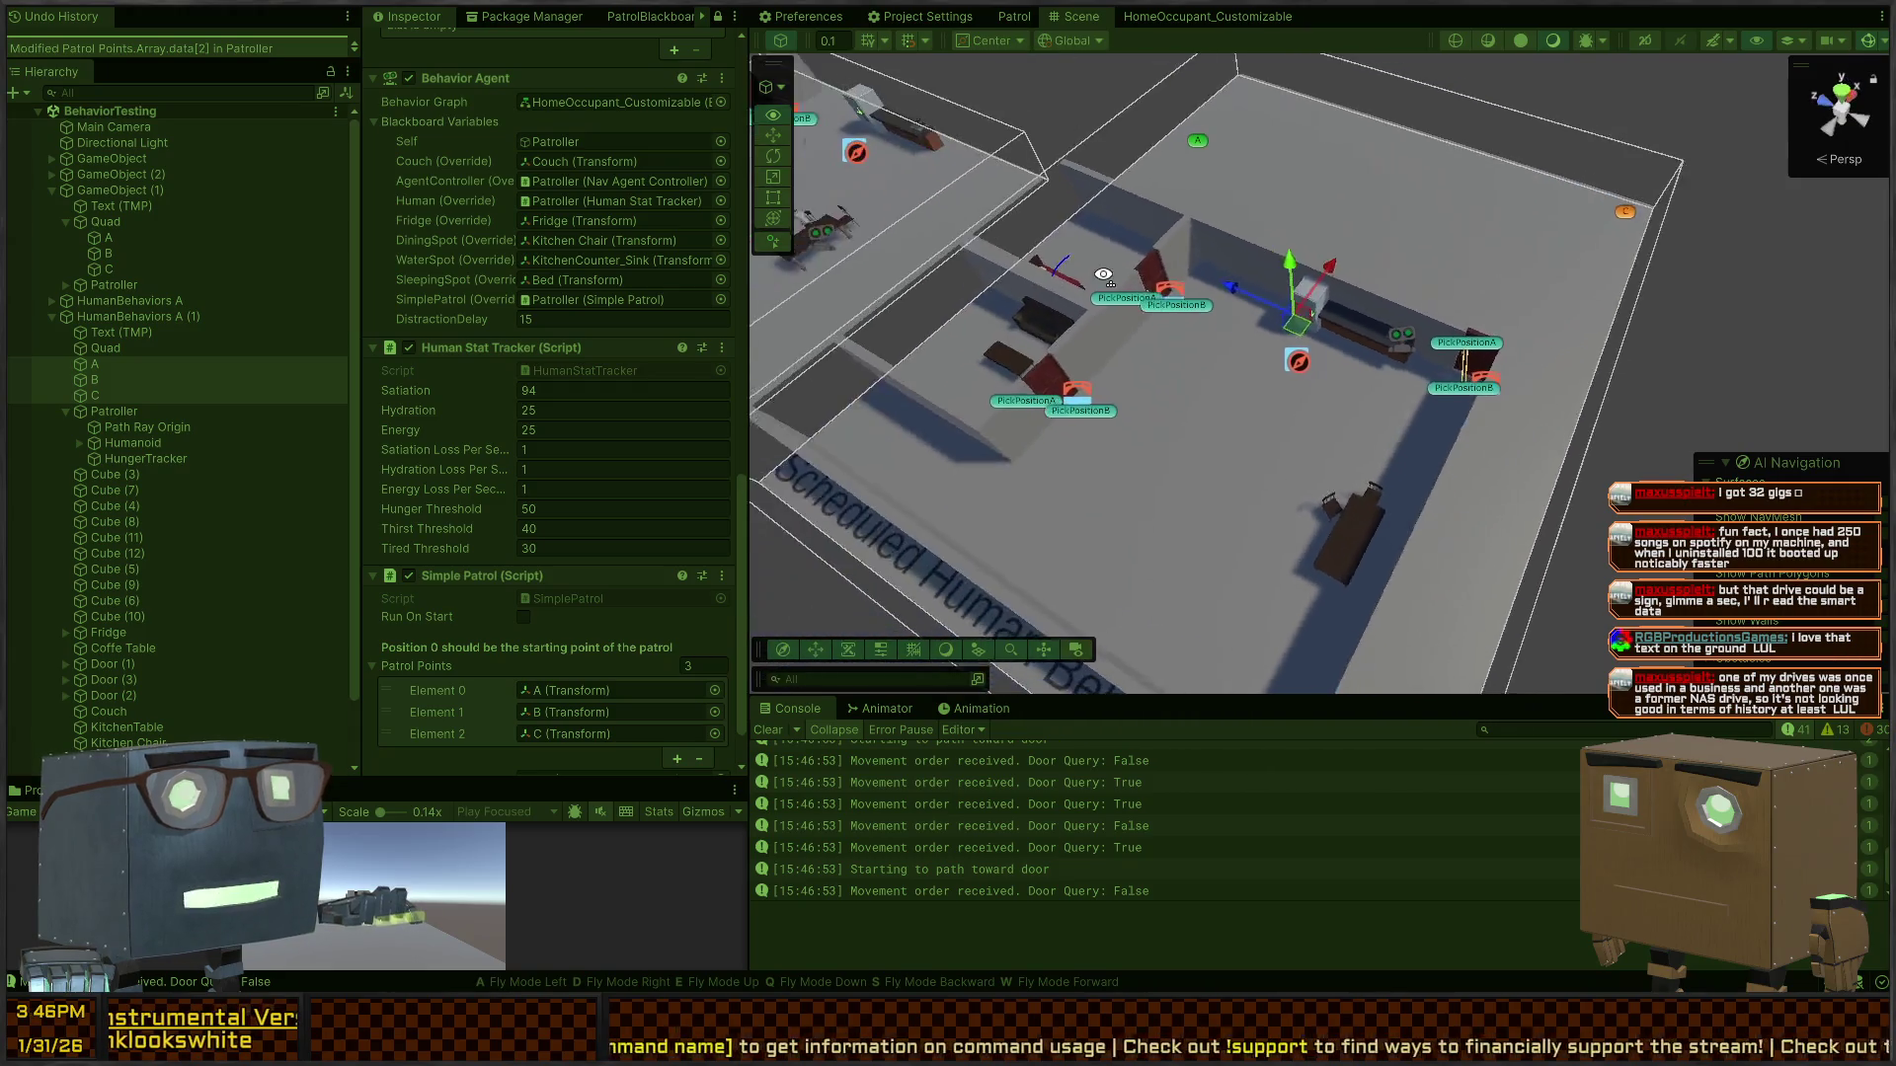
key(q)
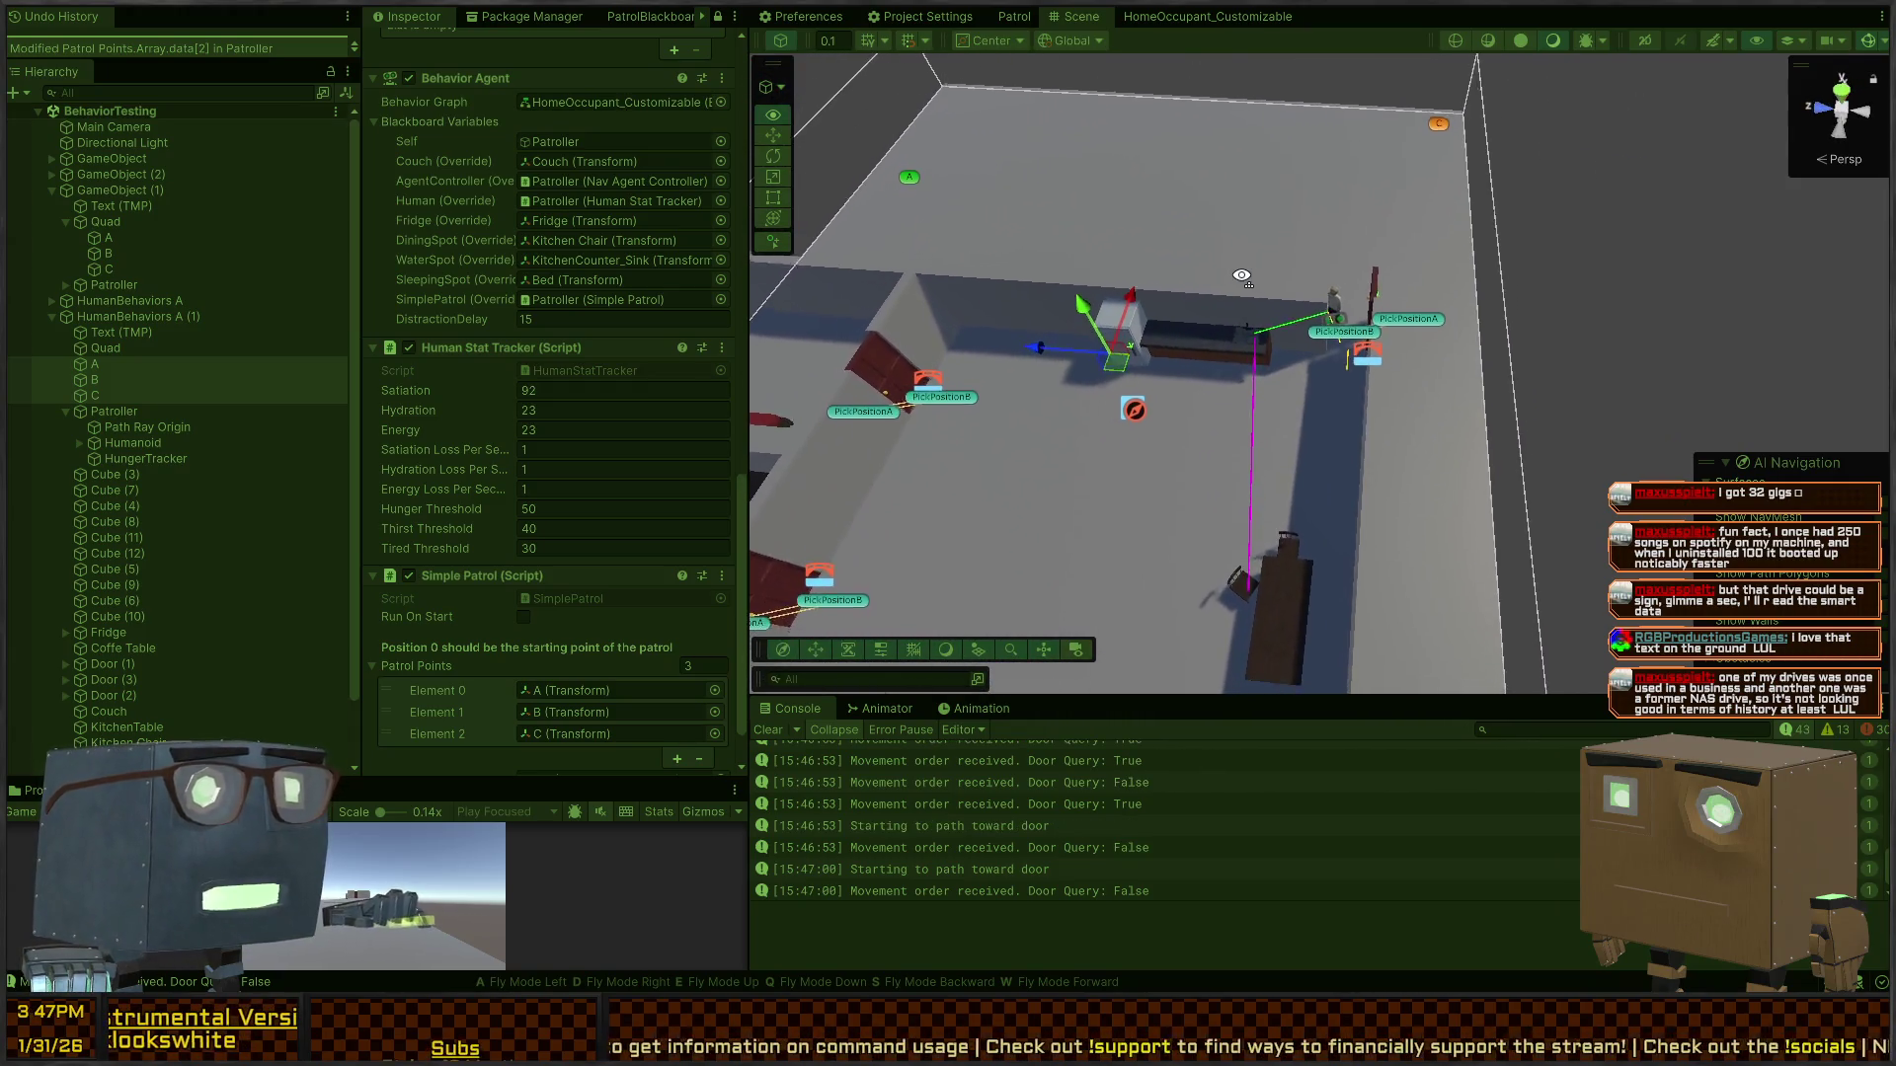
mouse_move(1182, 285)
mouse_down()
mouse_move(1165, 326)
mouse_move(1190, 339)
mouse_move(1143, 330)
mouse_move(1283, 344)
mouse_move(1257, 343)
mouse_up()
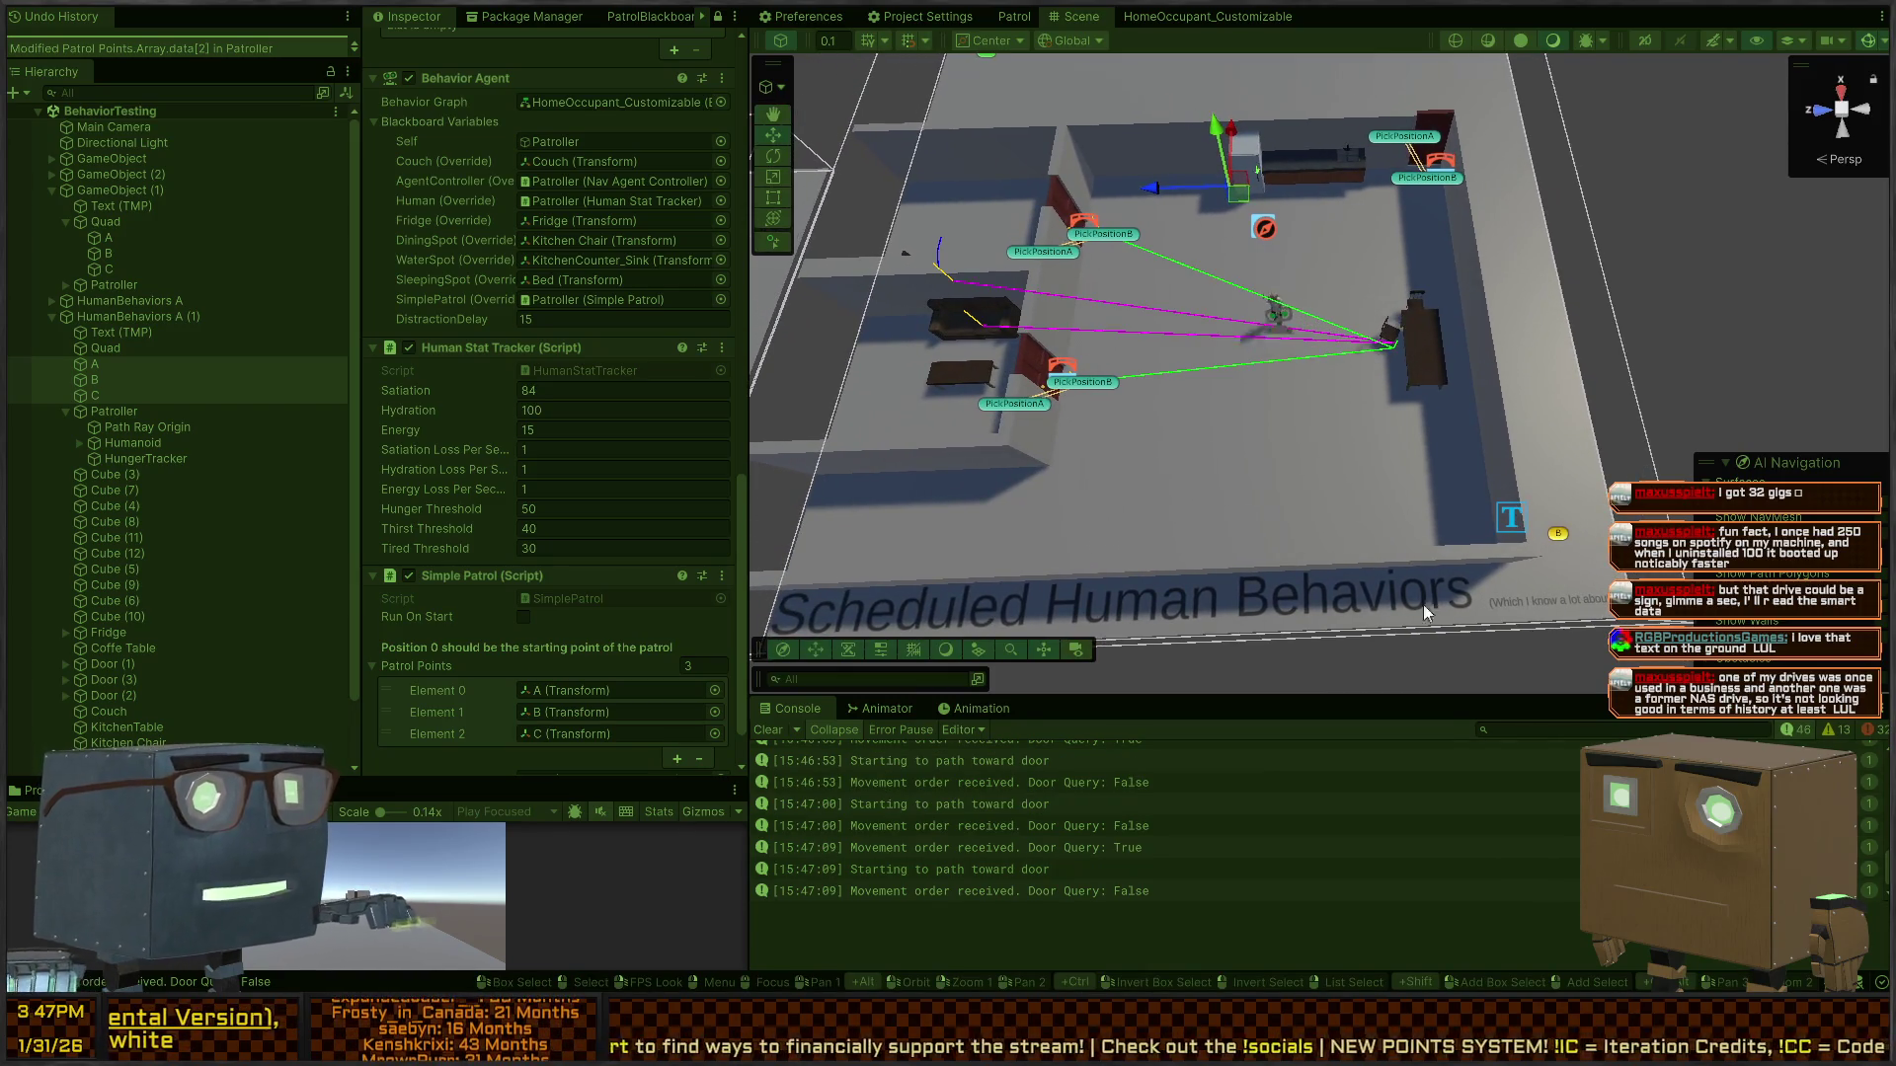
drag(1345, 413, 1170, 384)
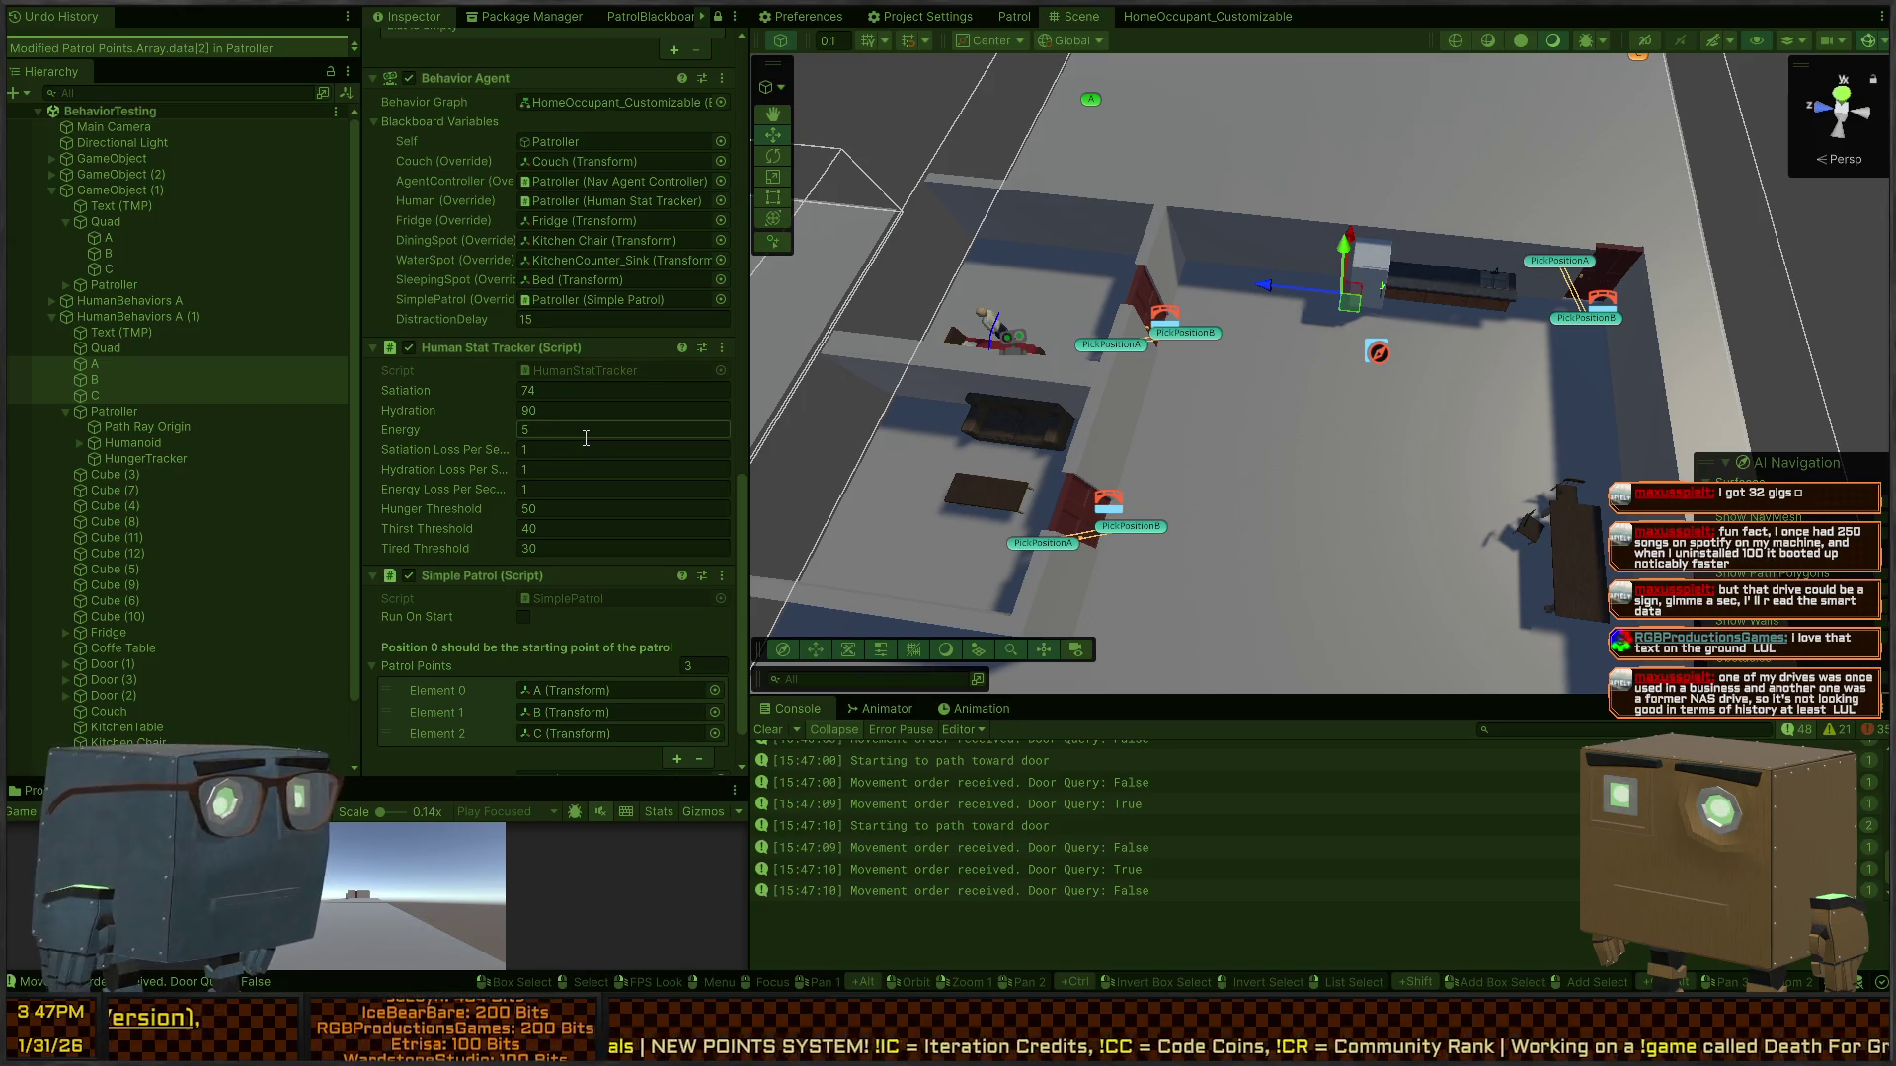
- Raise the running Patroller's Energy to 98 and watch it patrol from overhead
text(10098)
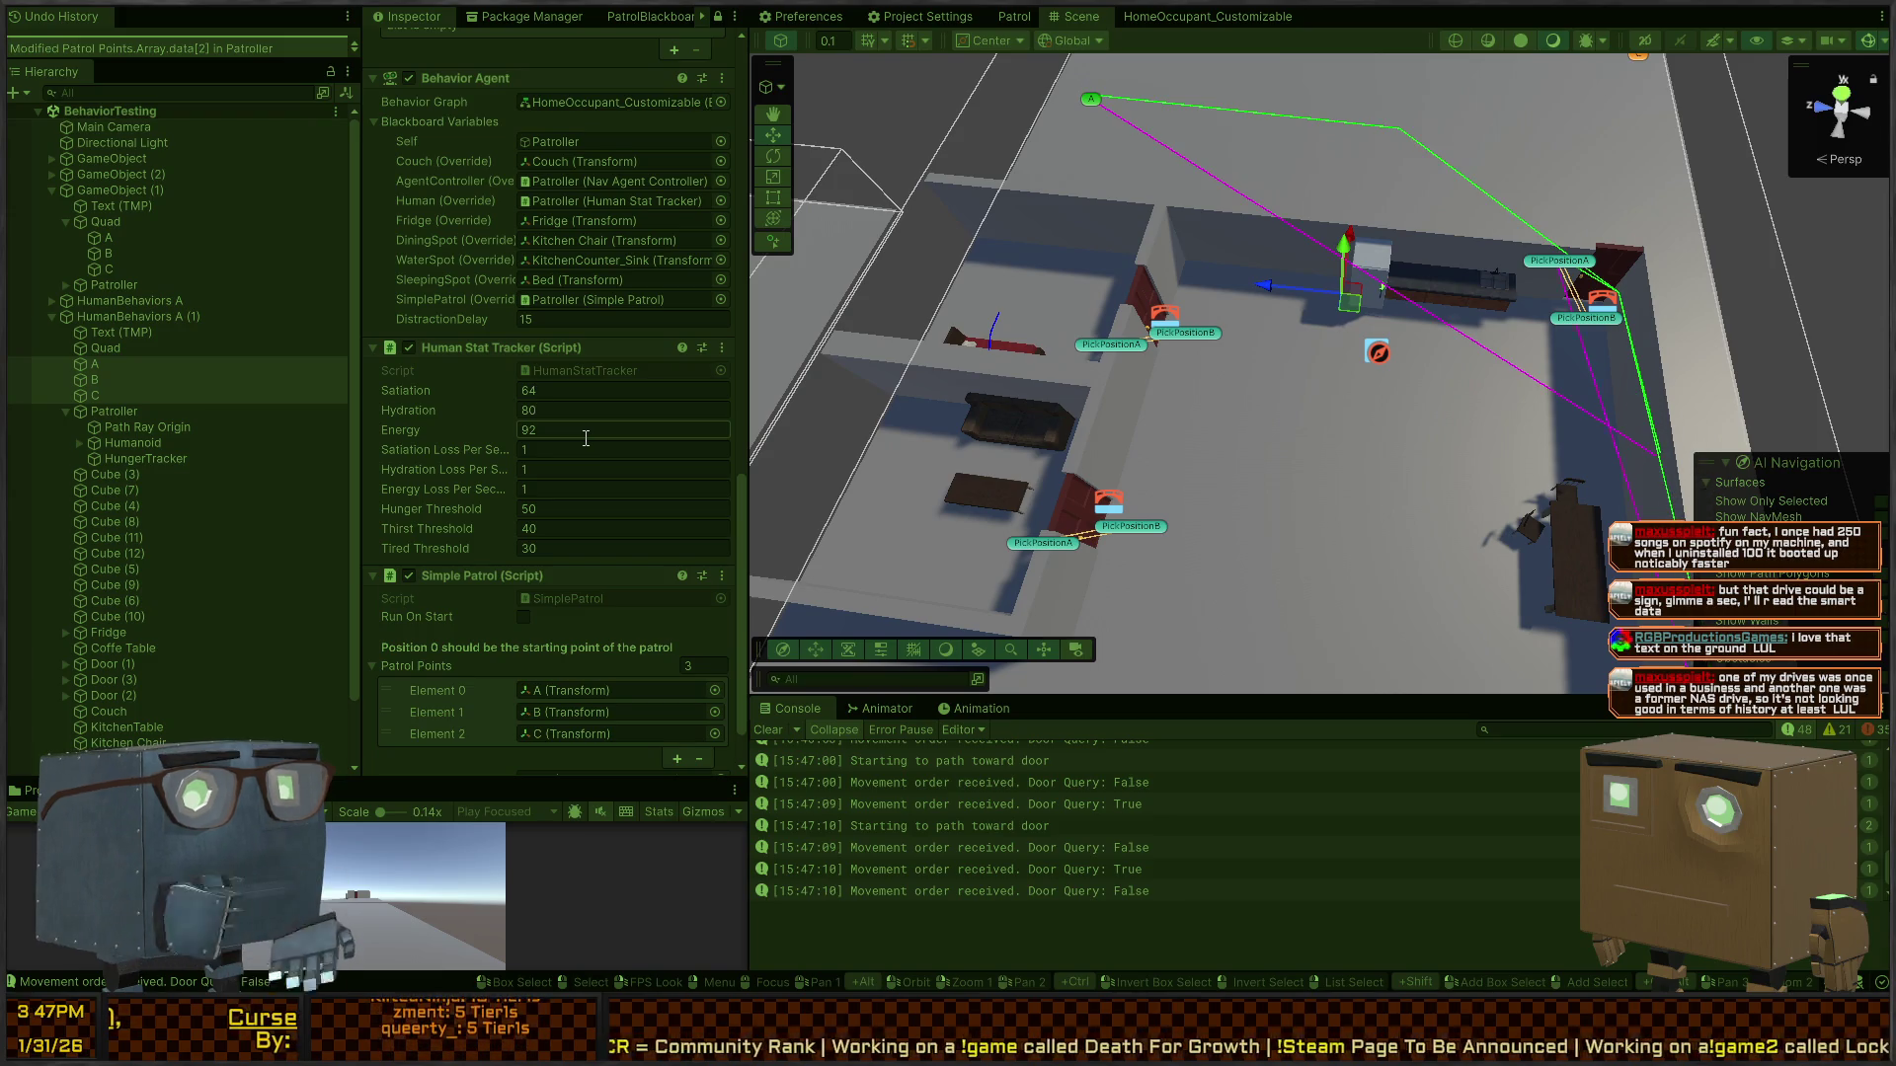
mouse_move(999, 420)
mouse_down()
mouse_move(1652, 370)
mouse_move(932, 345)
mouse_up()
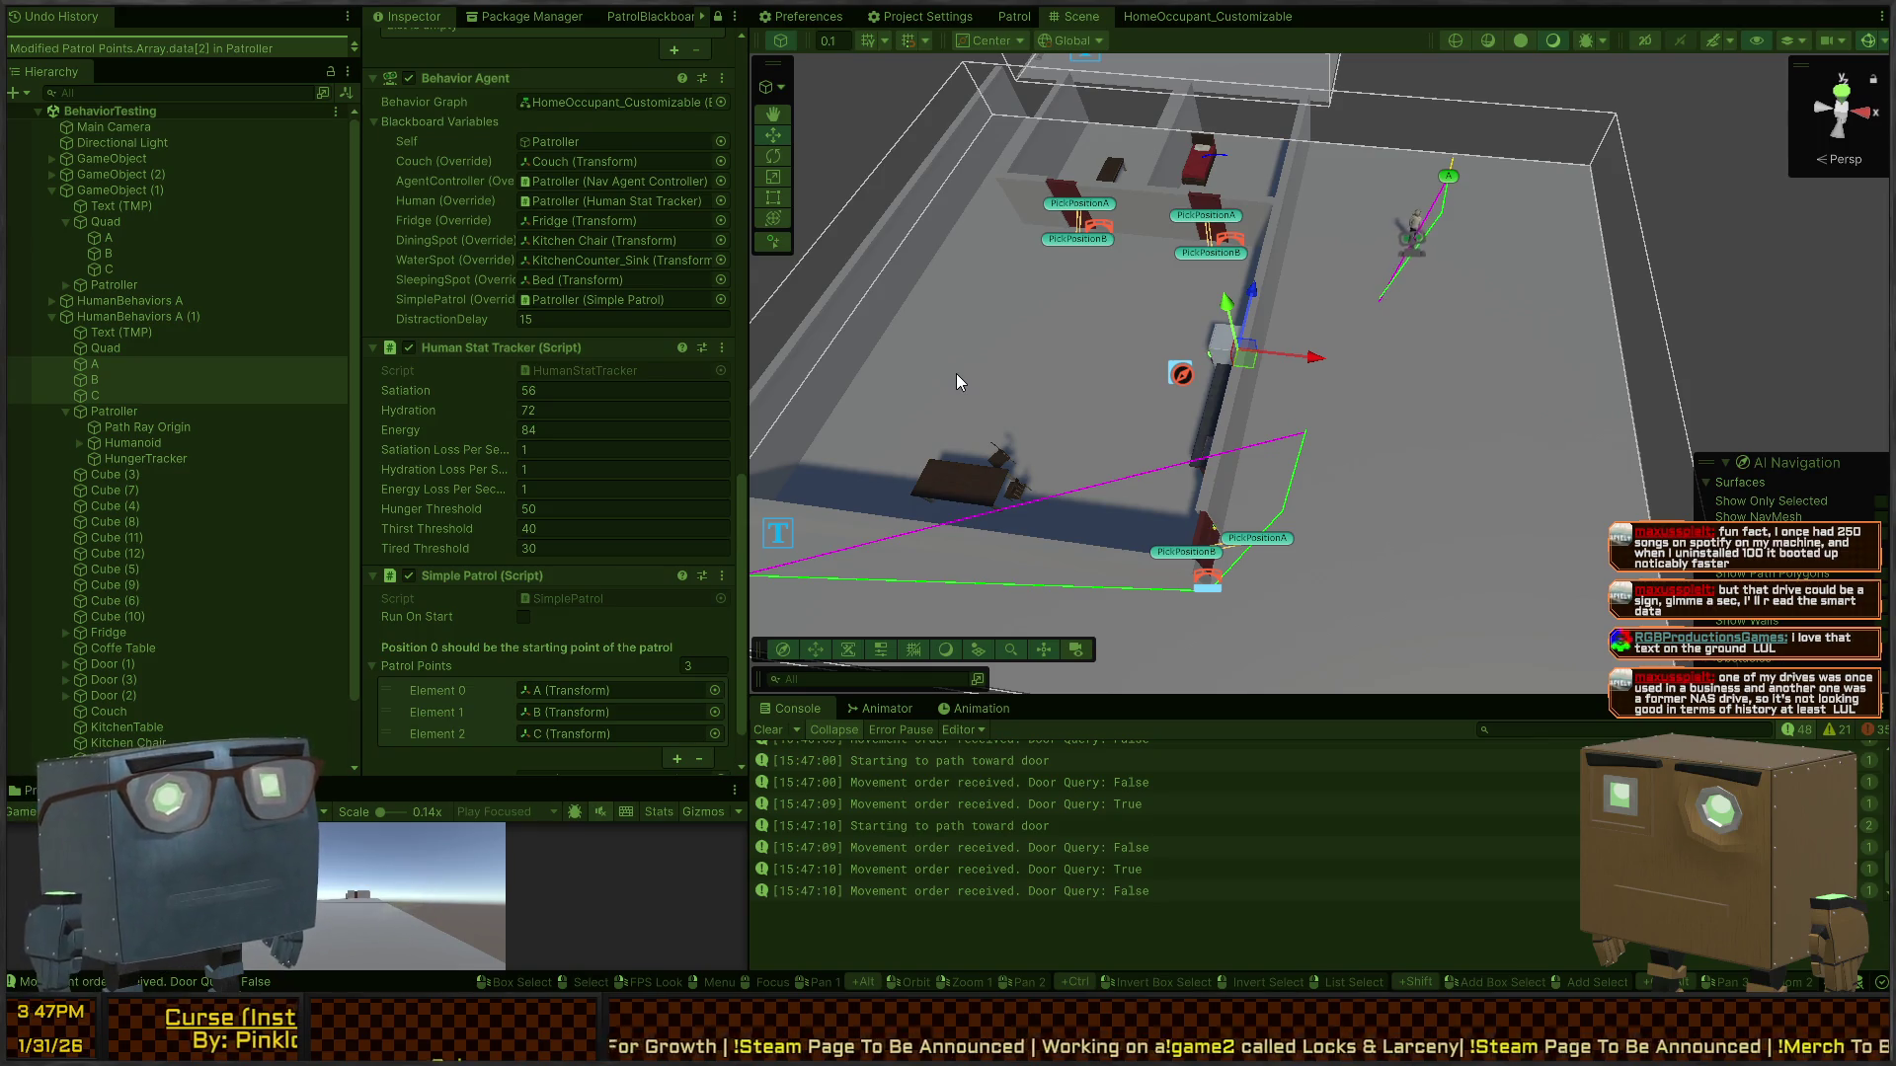
mouse_move(956, 373)
mouse_down()
mouse_move(1297, 212)
mouse_move(1186, 225)
mouse_move(1068, 278)
mouse_up()
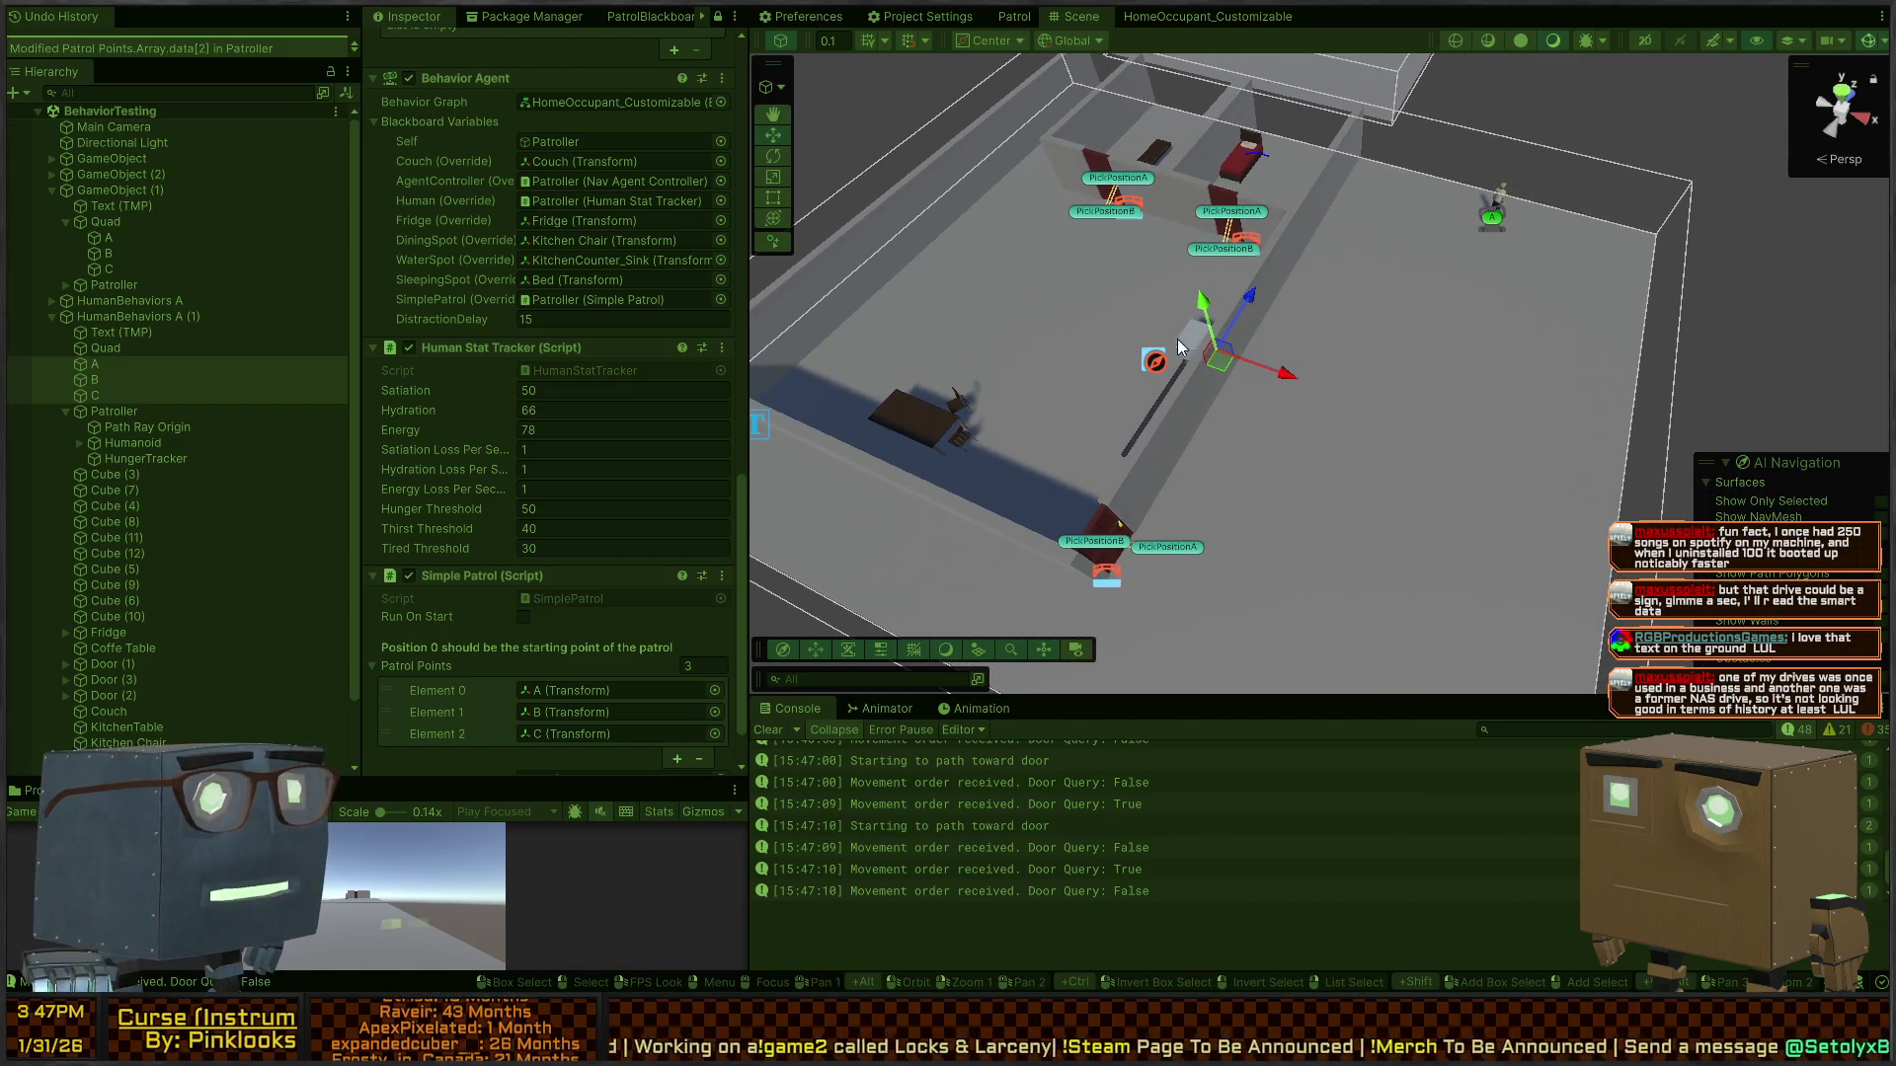
drag(1163, 329, 1209, 429)
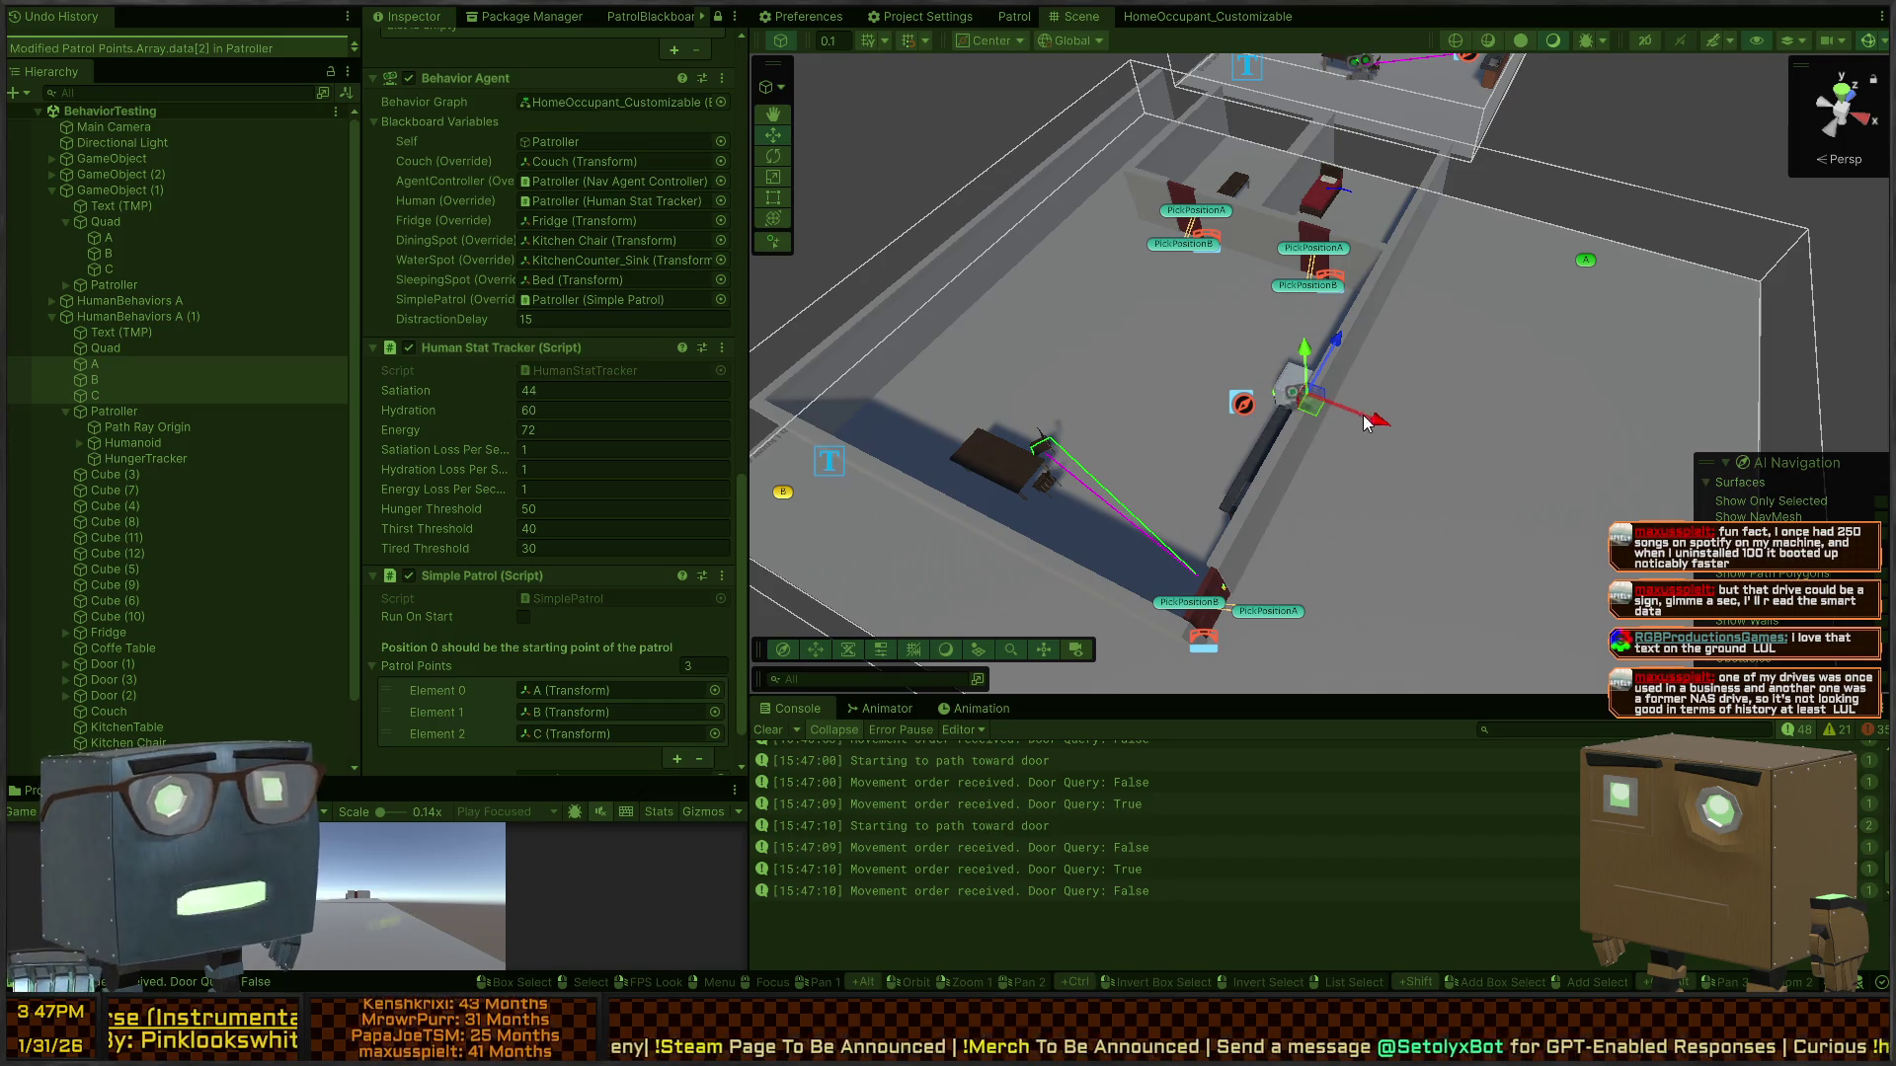
scroll(1365, 423, down, 2)
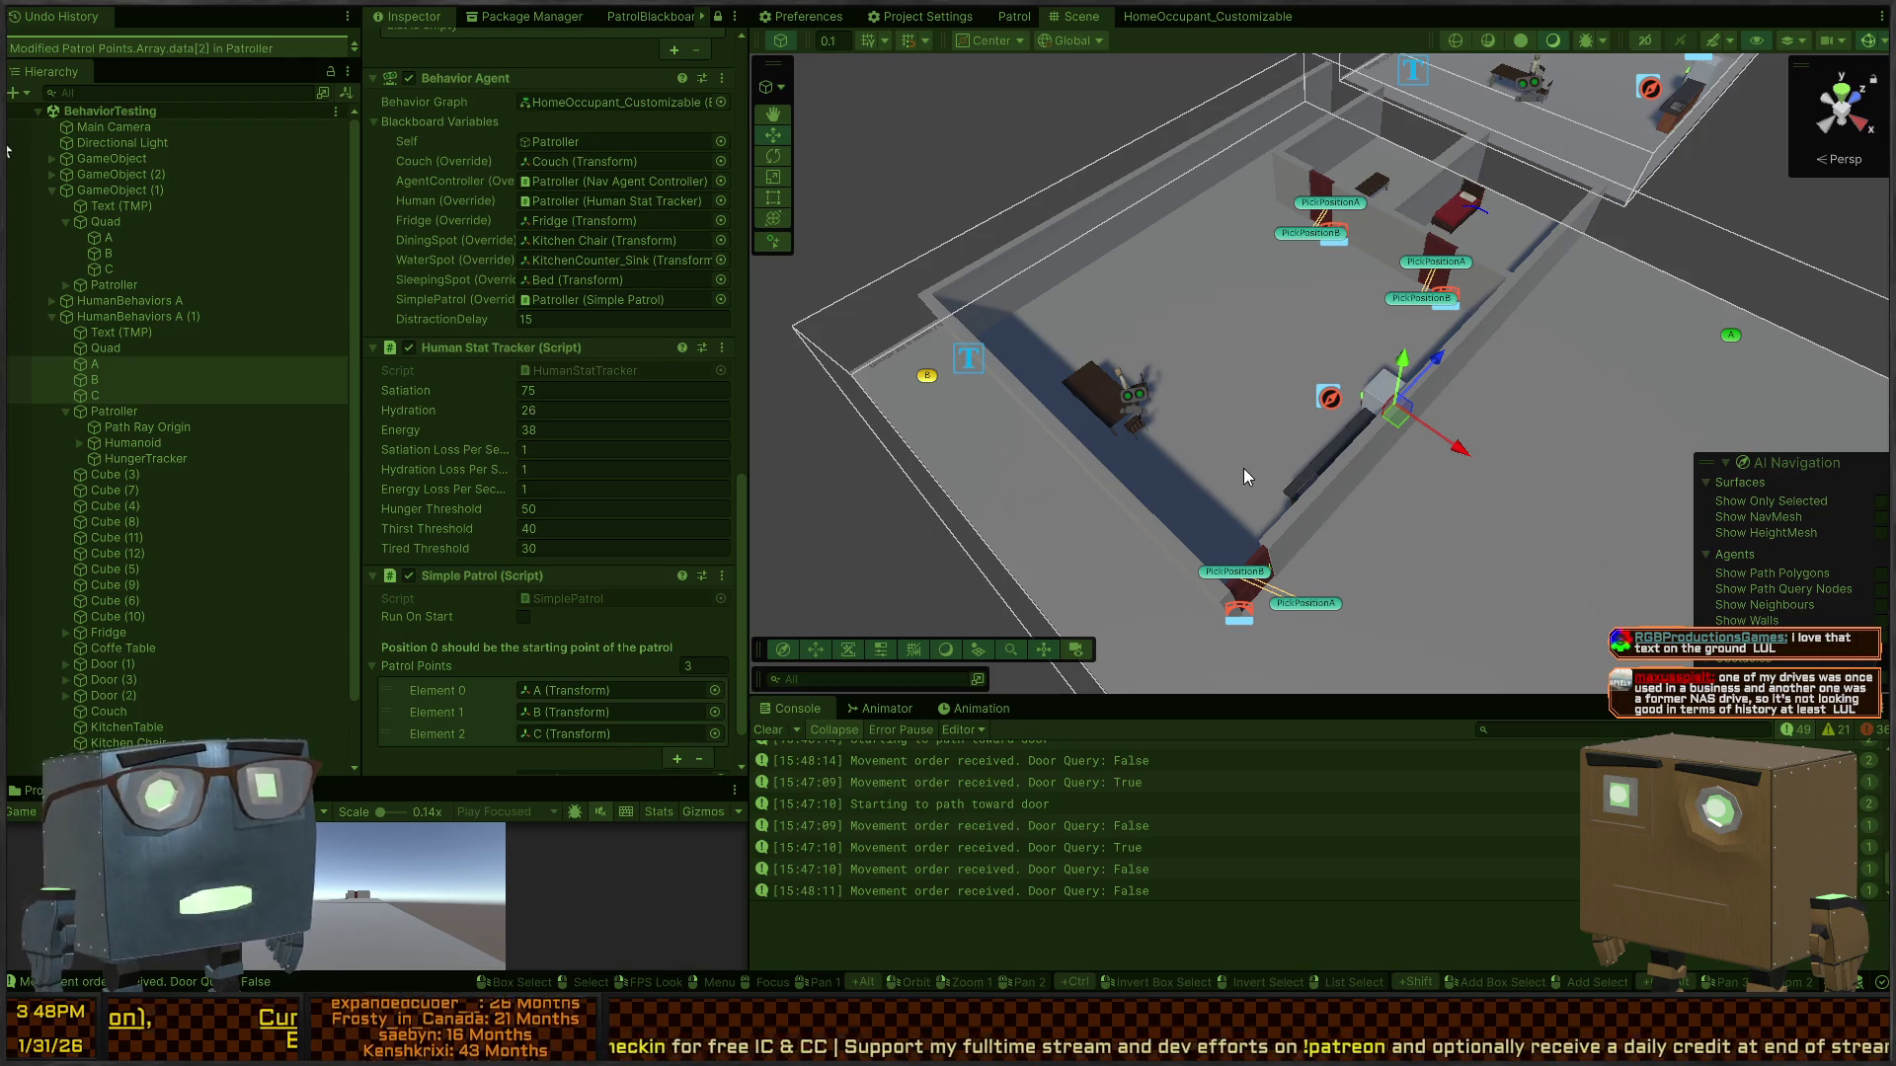
- Stop the play test, orbit over the rooms, and bring up the HomeOccupant_Customizable behavior graph
key(ctrl+p)
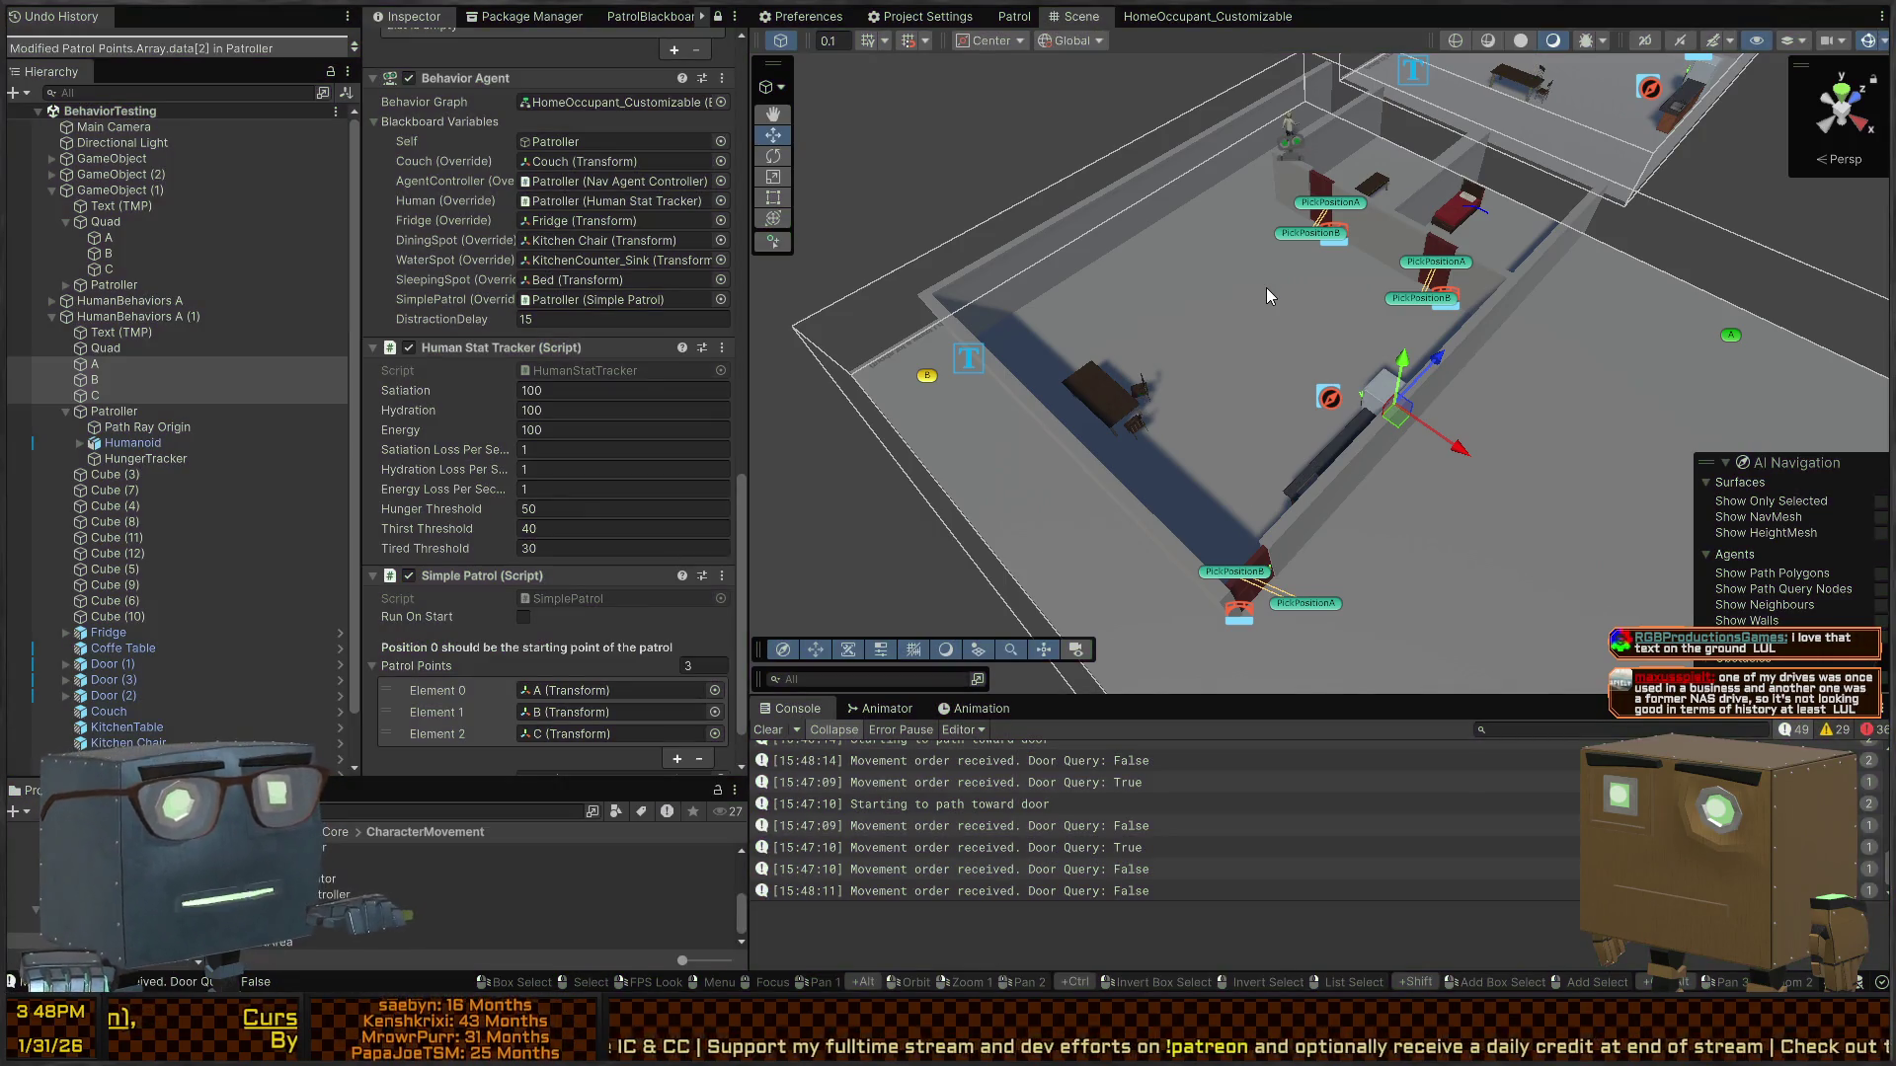
mouse_move(1071, 347)
mouse_down()
mouse_move(1210, 229)
mouse_move(1295, 276)
mouse_move(1779, 303)
mouse_move(1803, 345)
mouse_up()
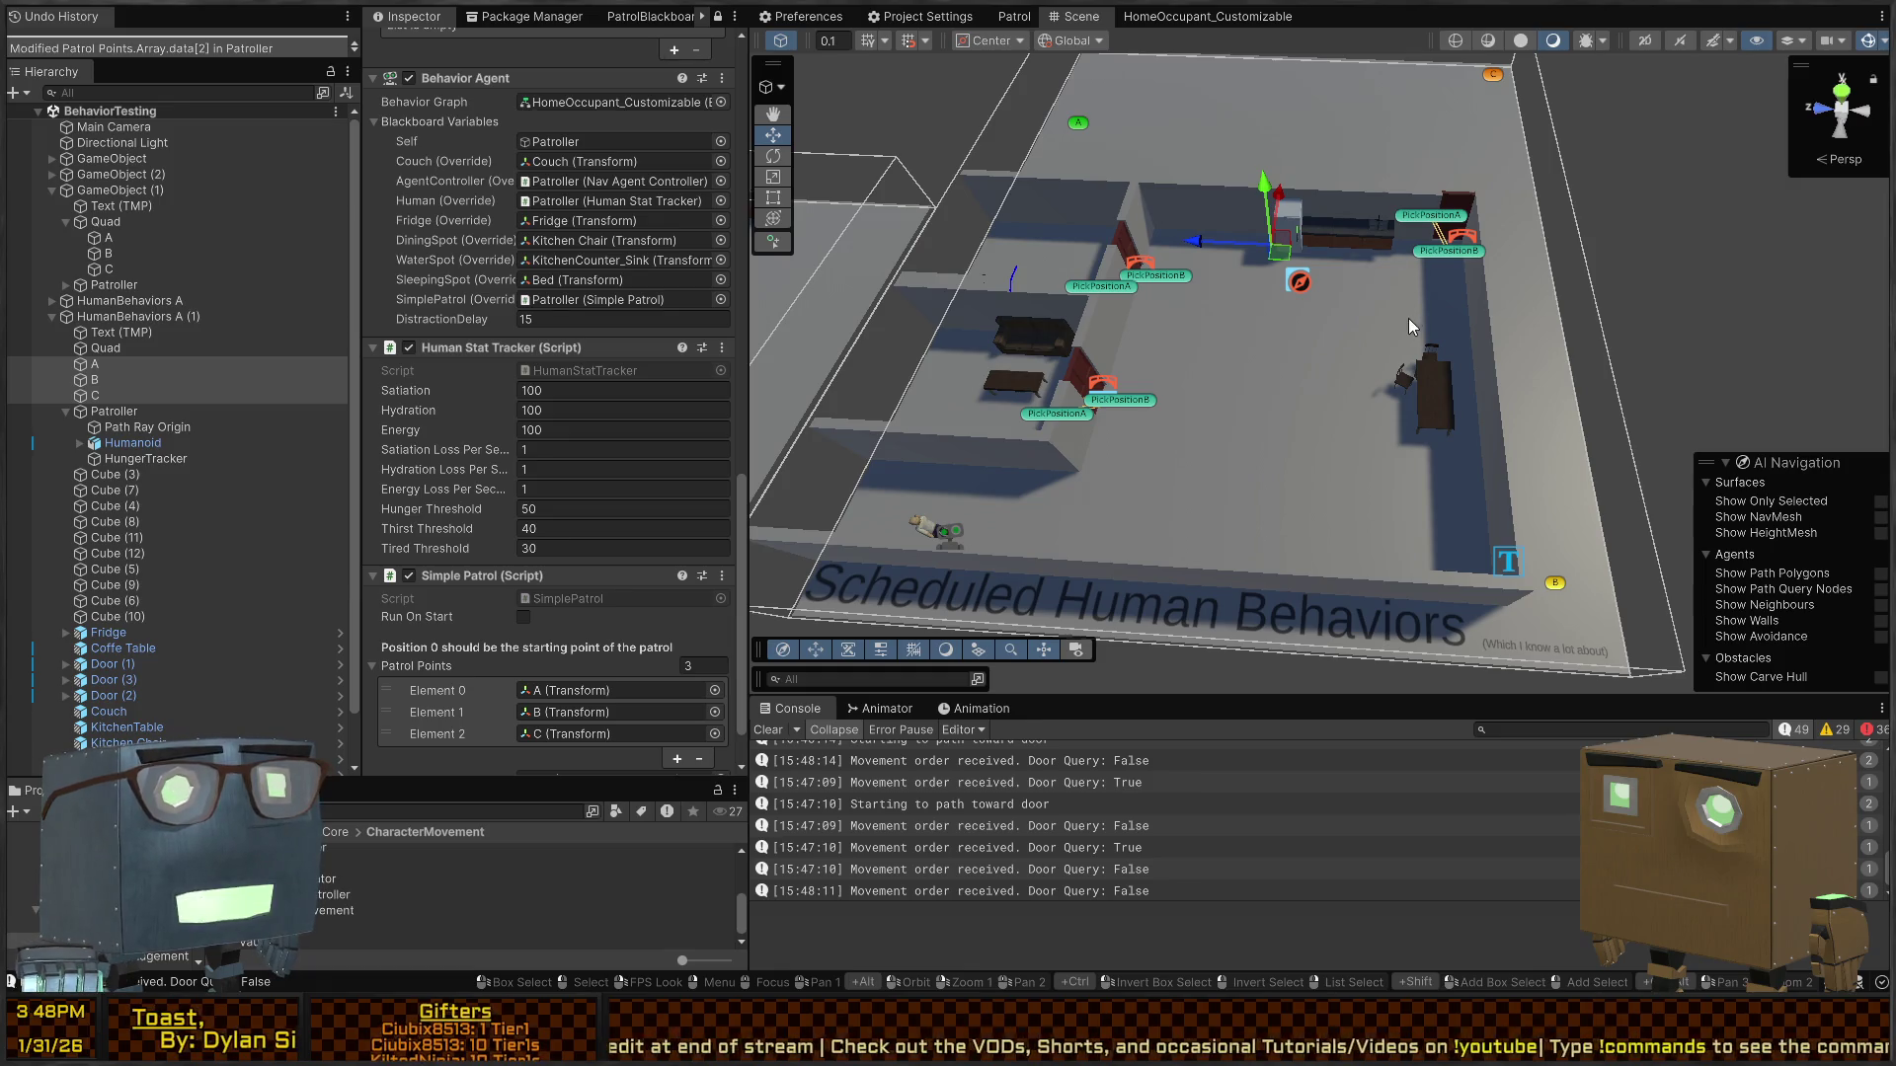
drag(1364, 270, 913, 306)
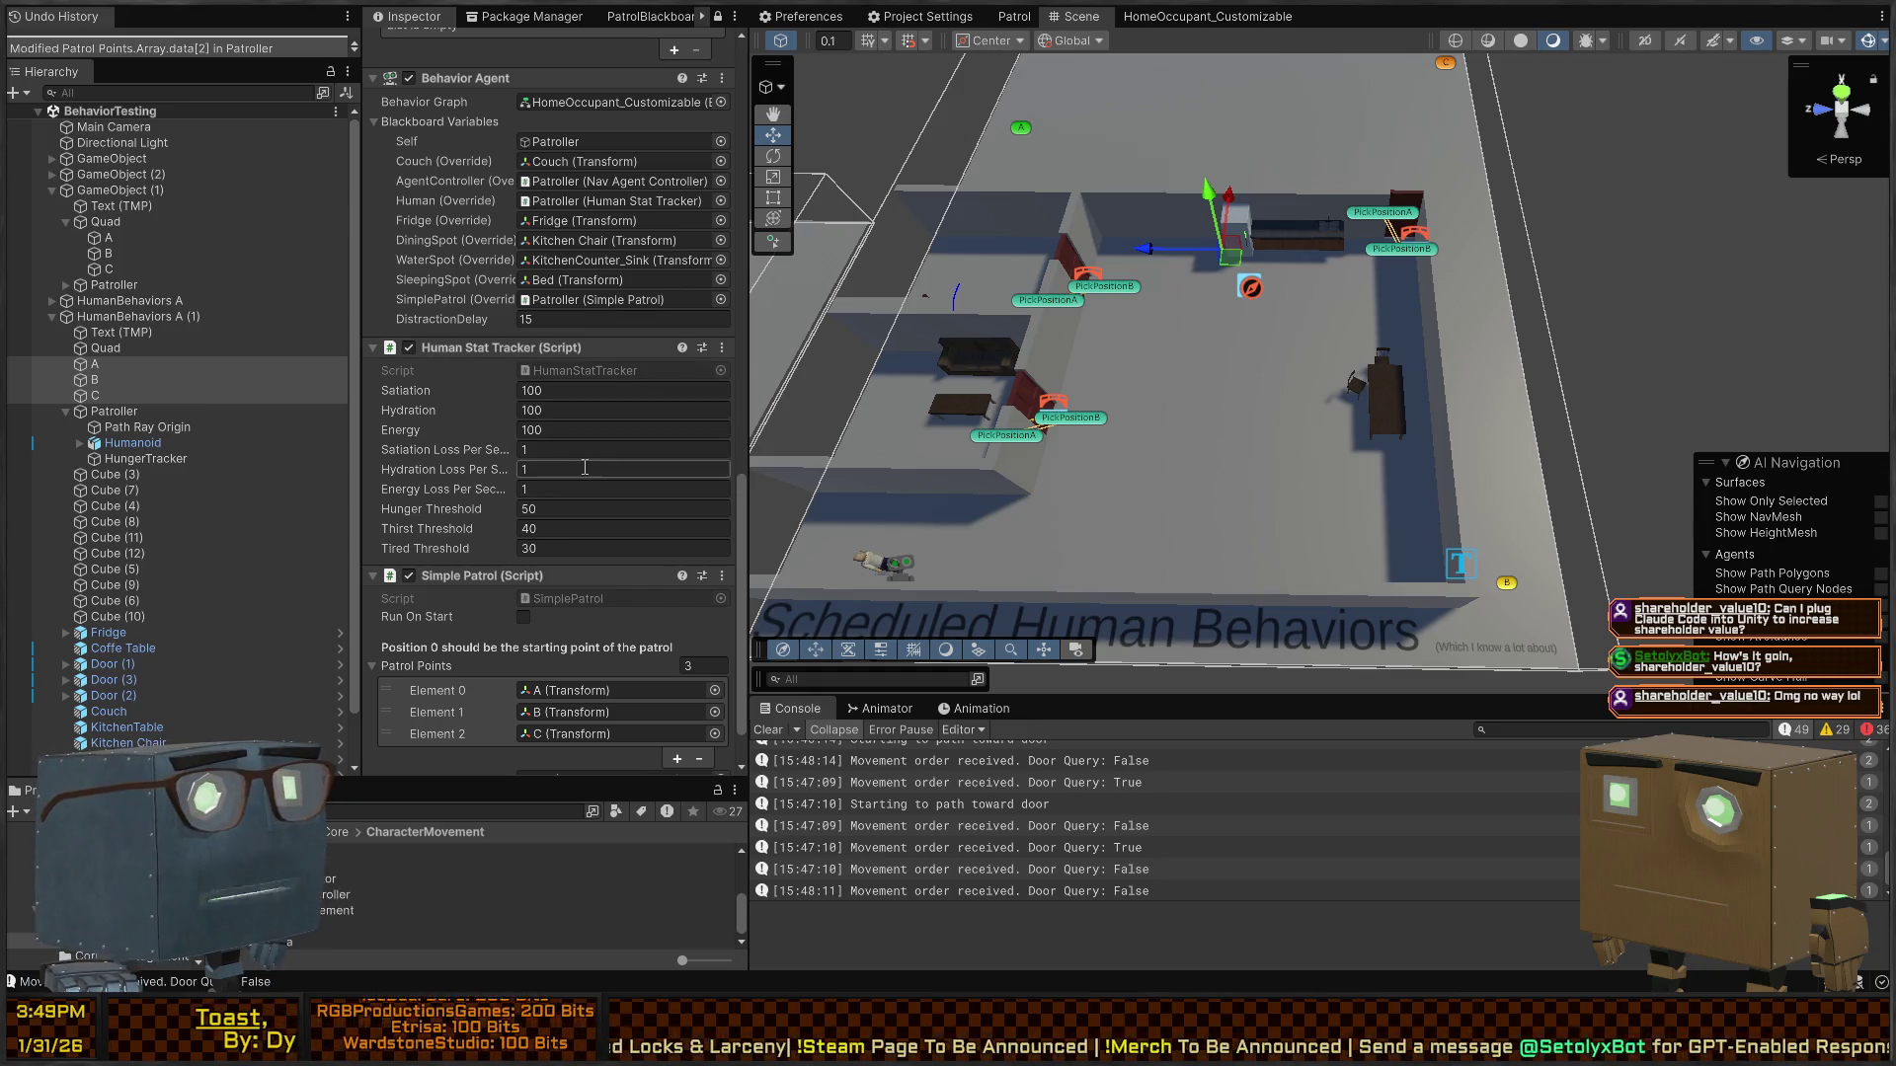
click(1206, 16)
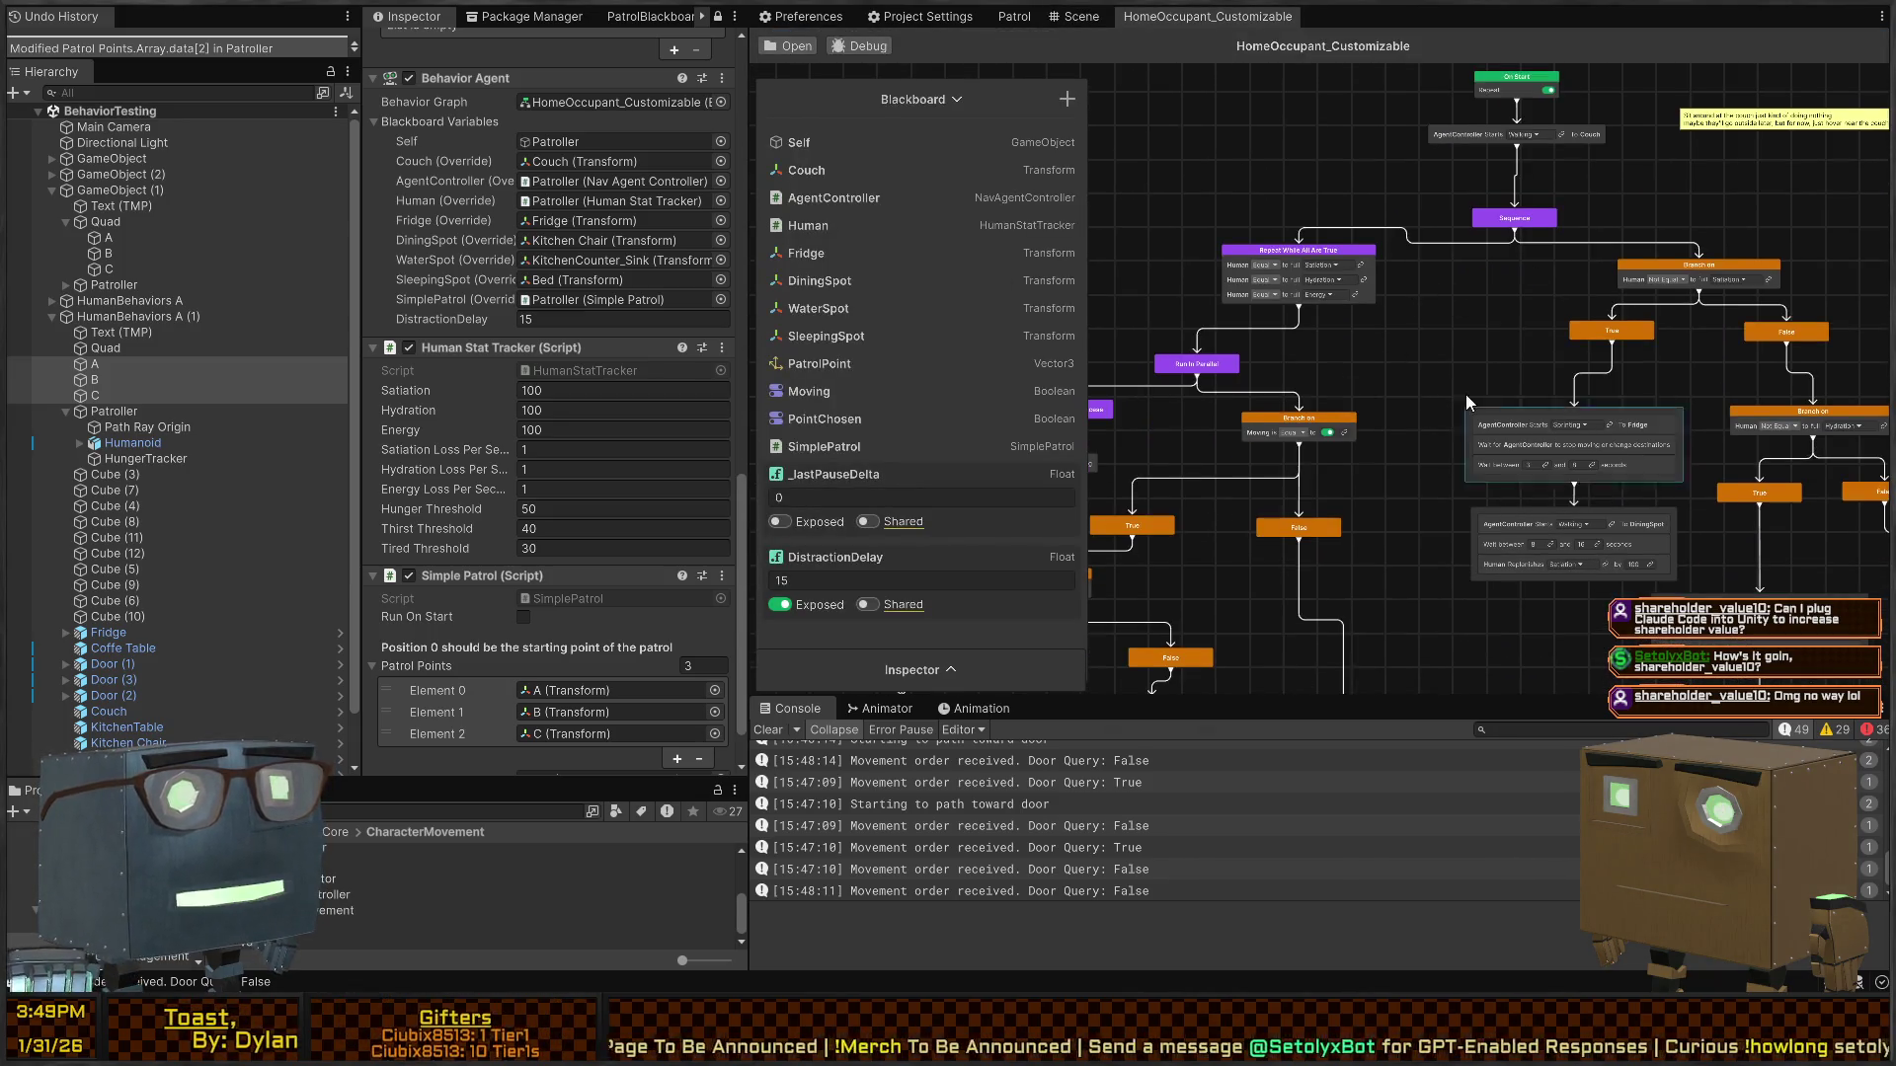
scroll(1465, 394, down, 3)
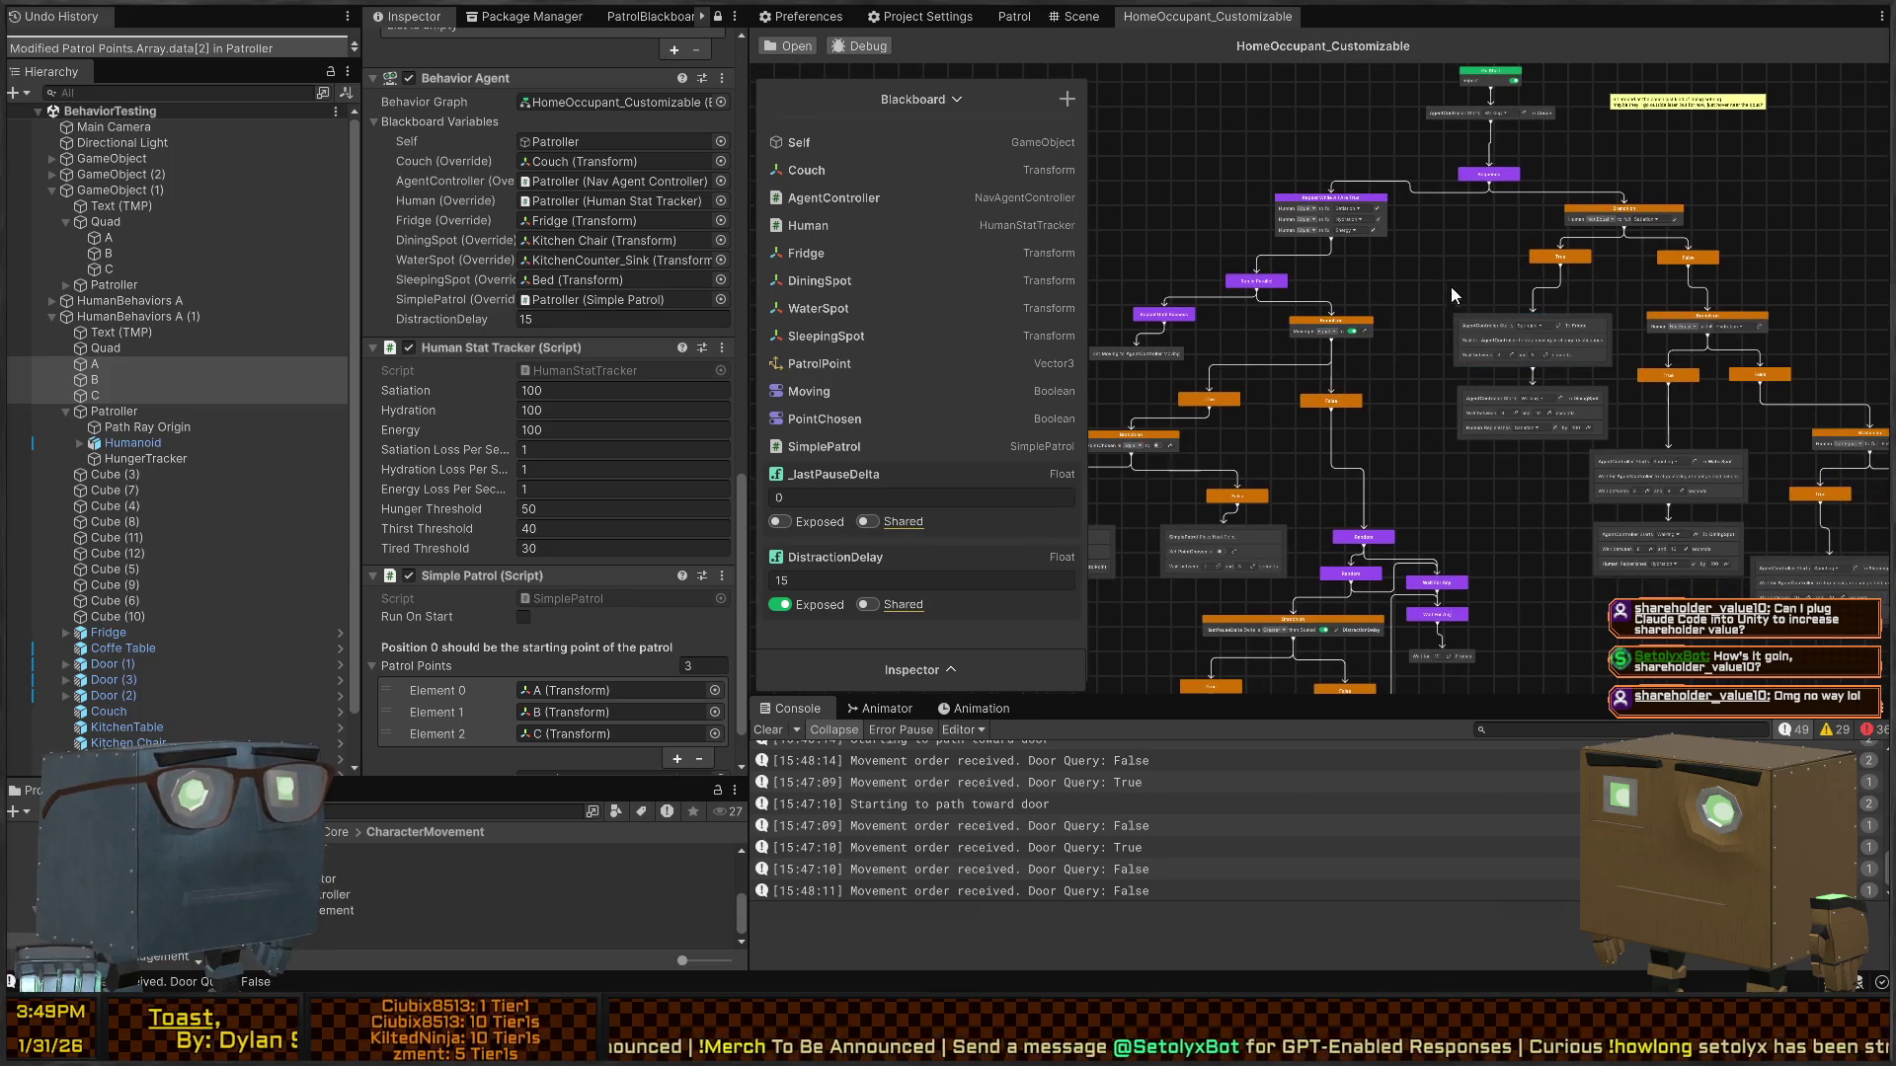
drag(1490, 216, 1467, 371)
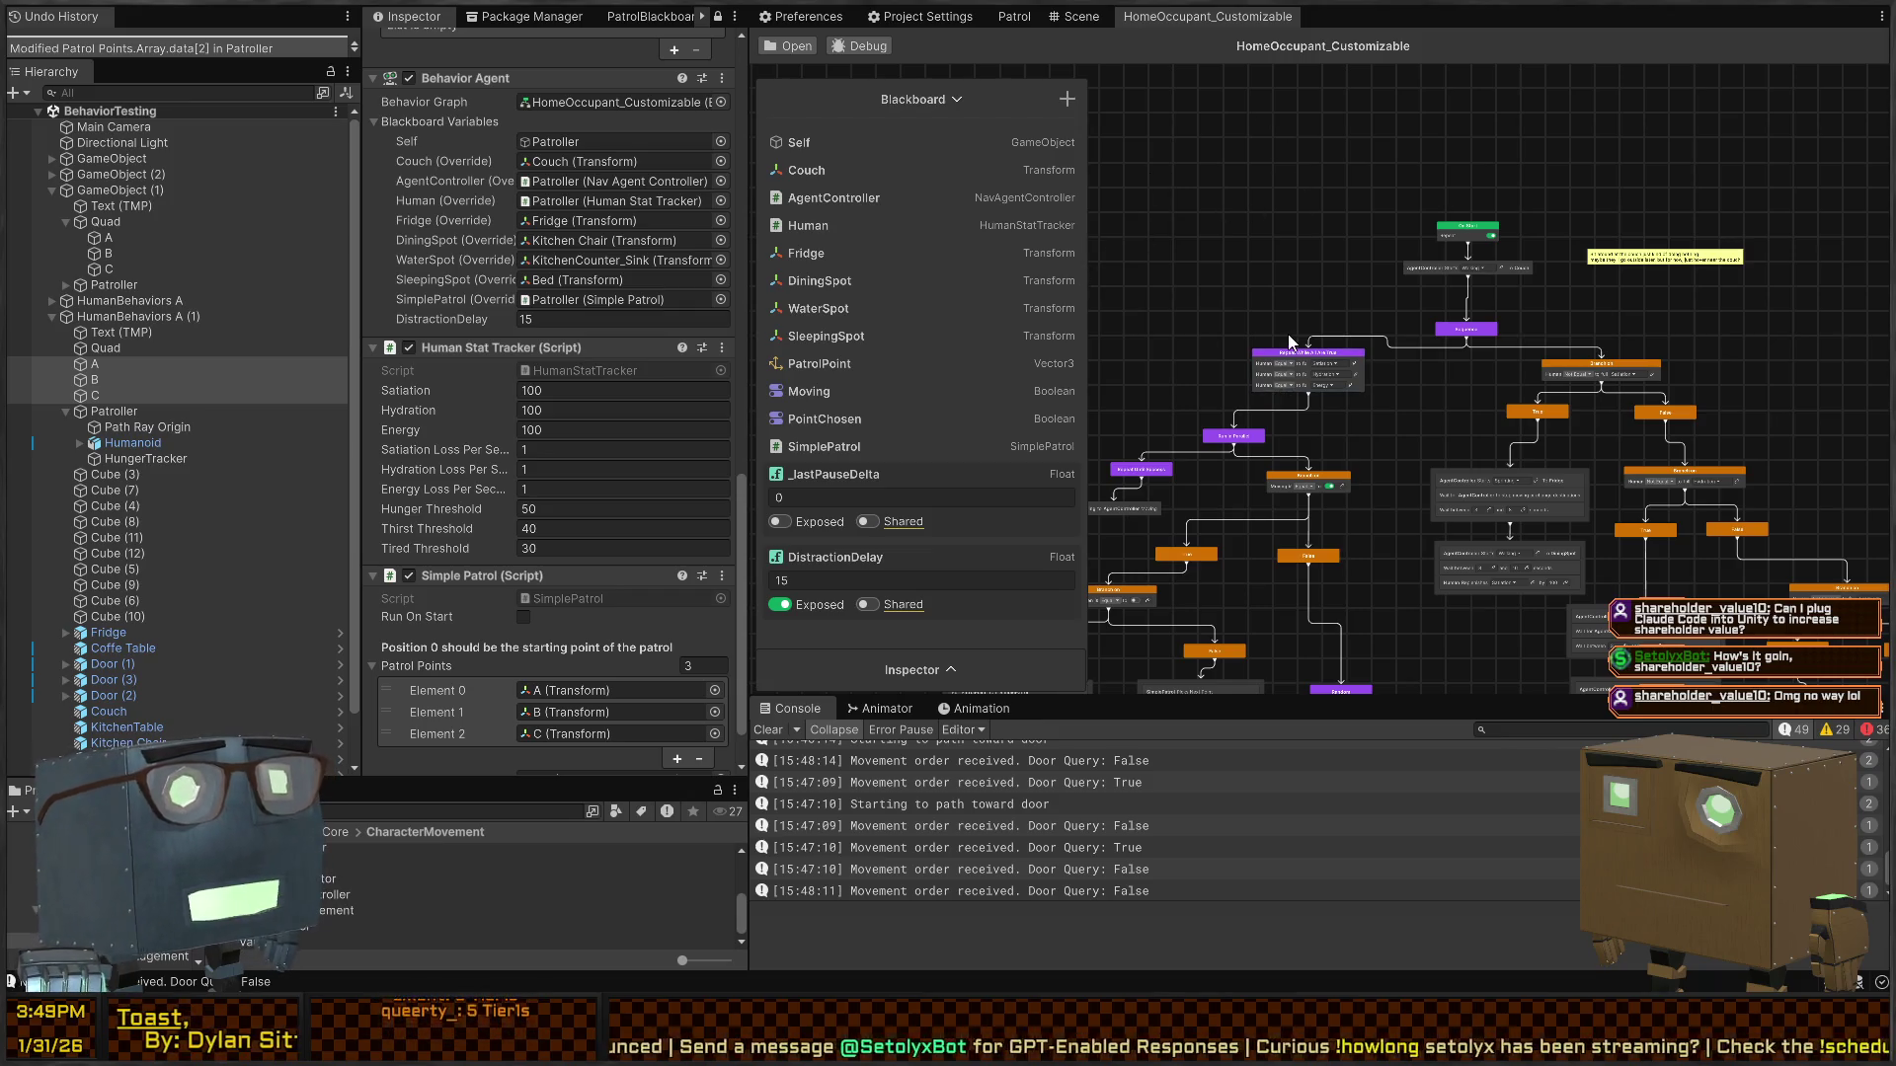
drag(1506, 436, 1511, 306)
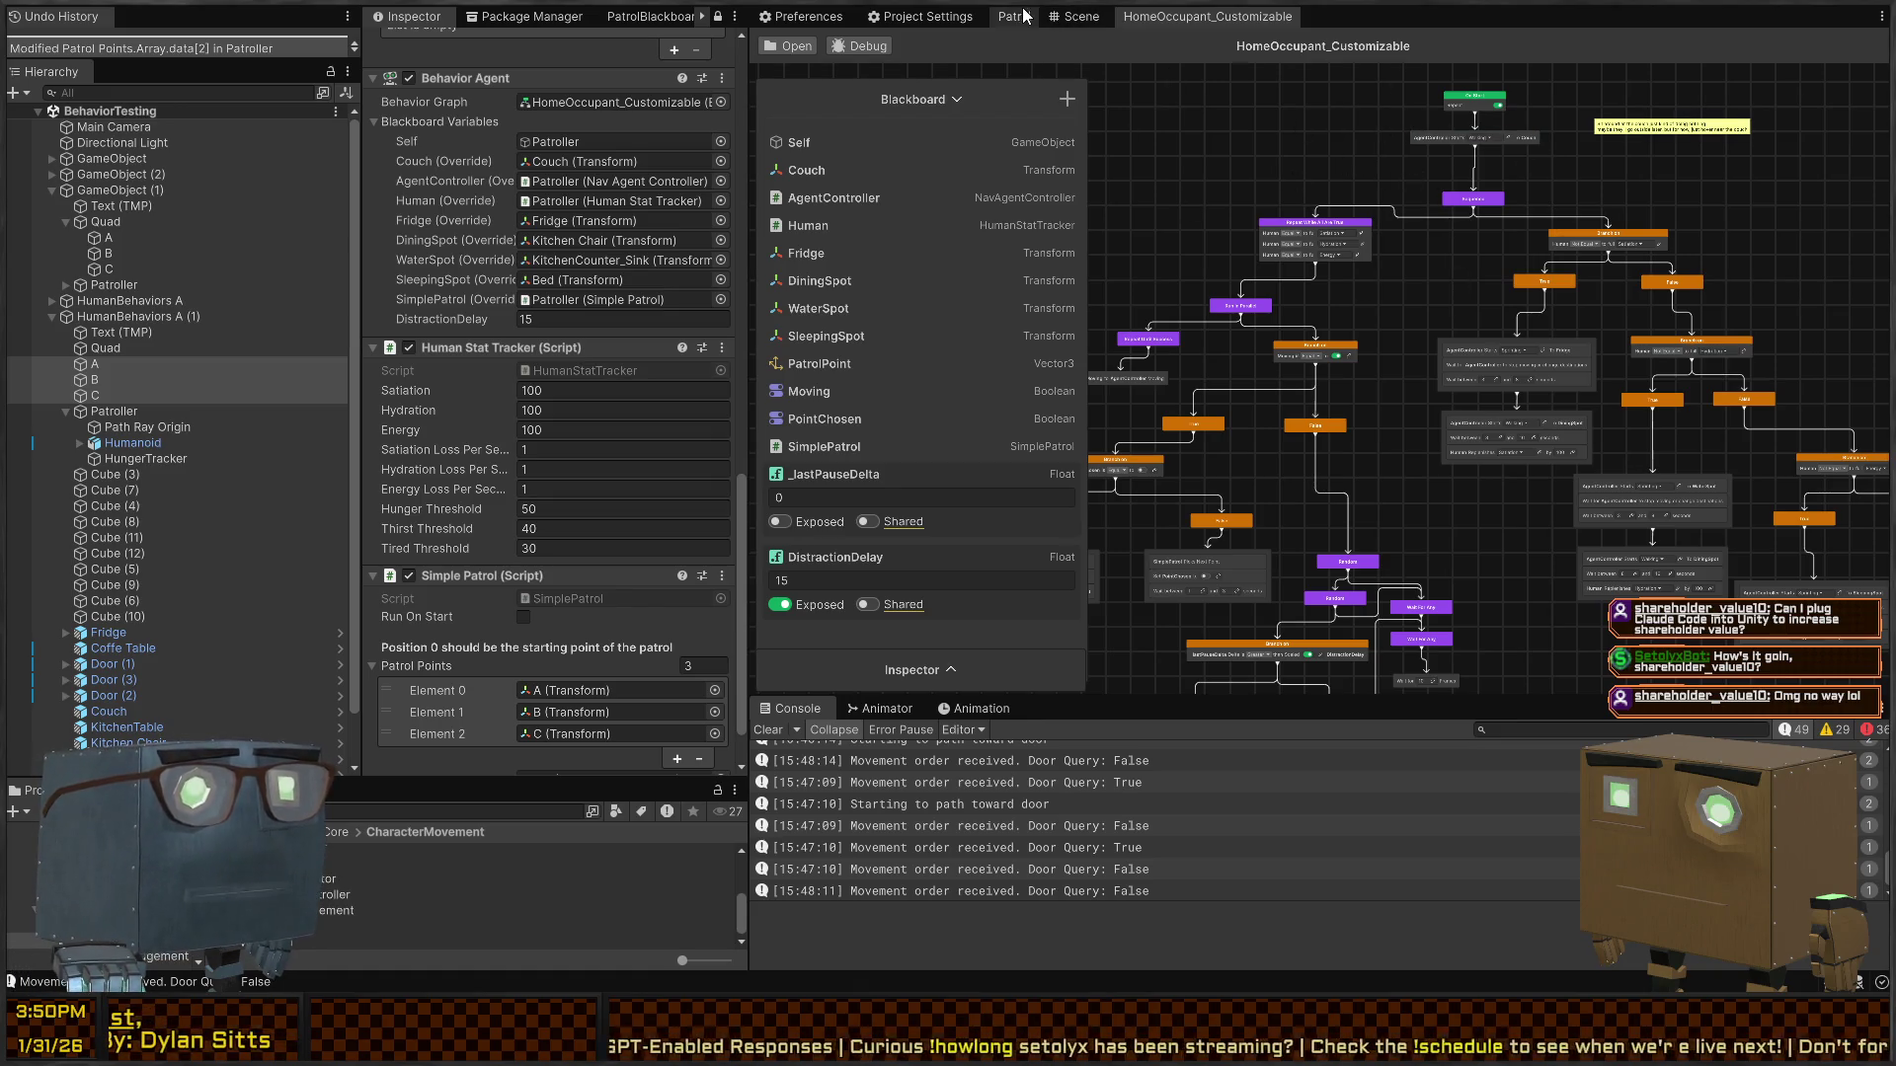
click(1055, 20)
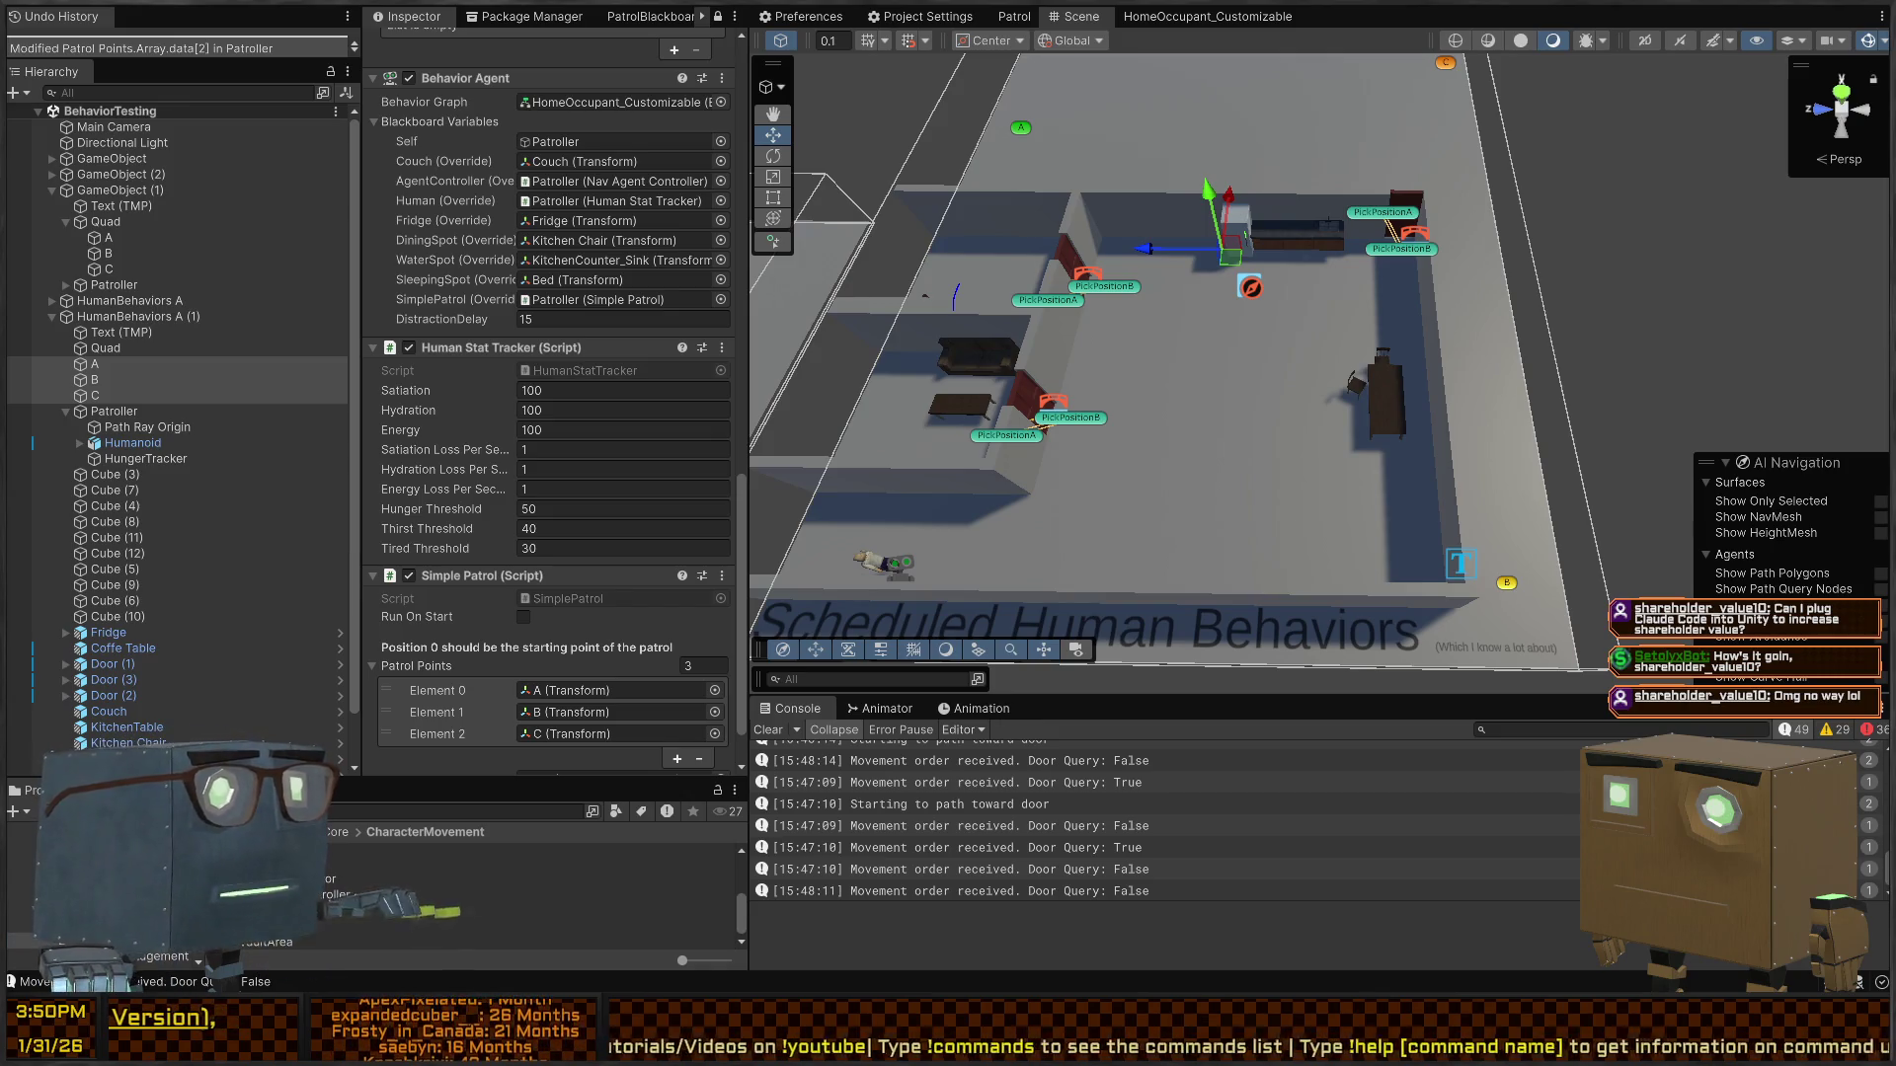
- Frame the Patroller and move the Scene view in close to the character
mouse_move(1386, 294)
mouse_down()
mouse_move(1372, 185)
mouse_move(859, 142)
mouse_up()
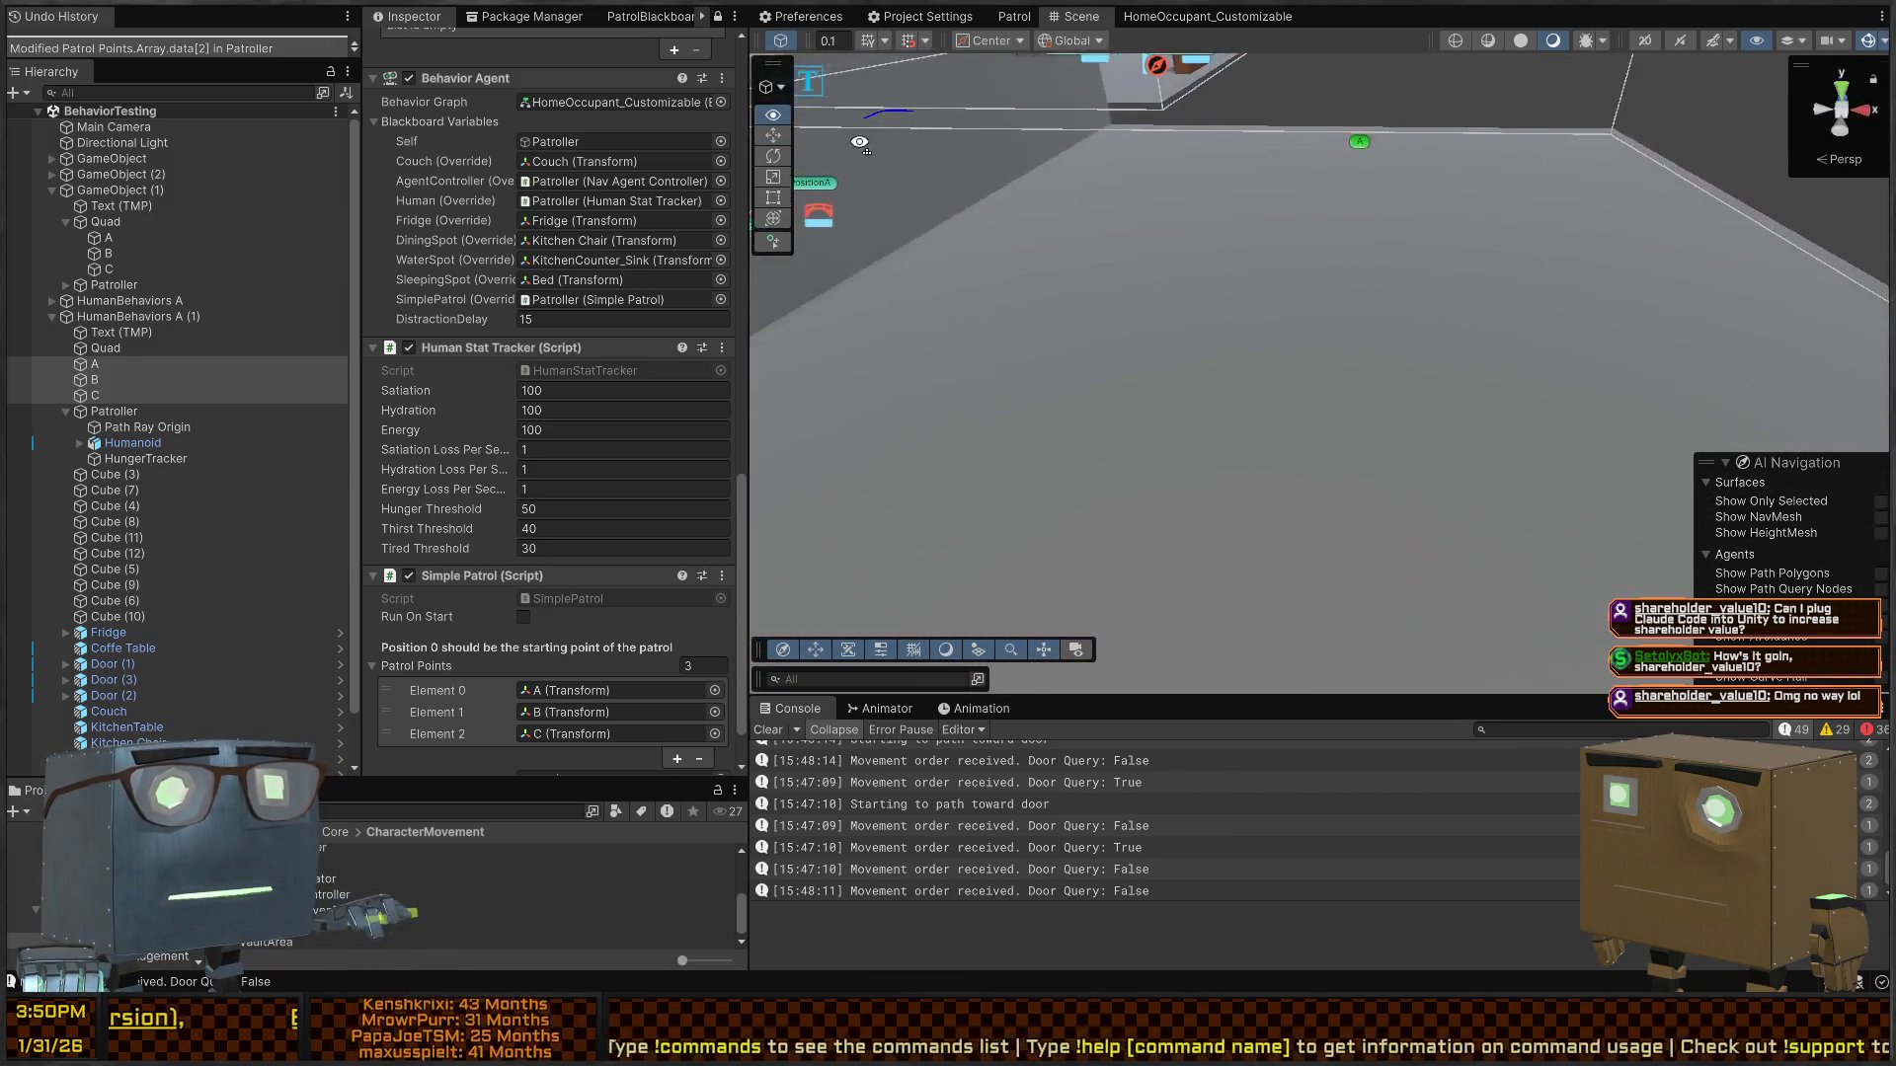
key(f)
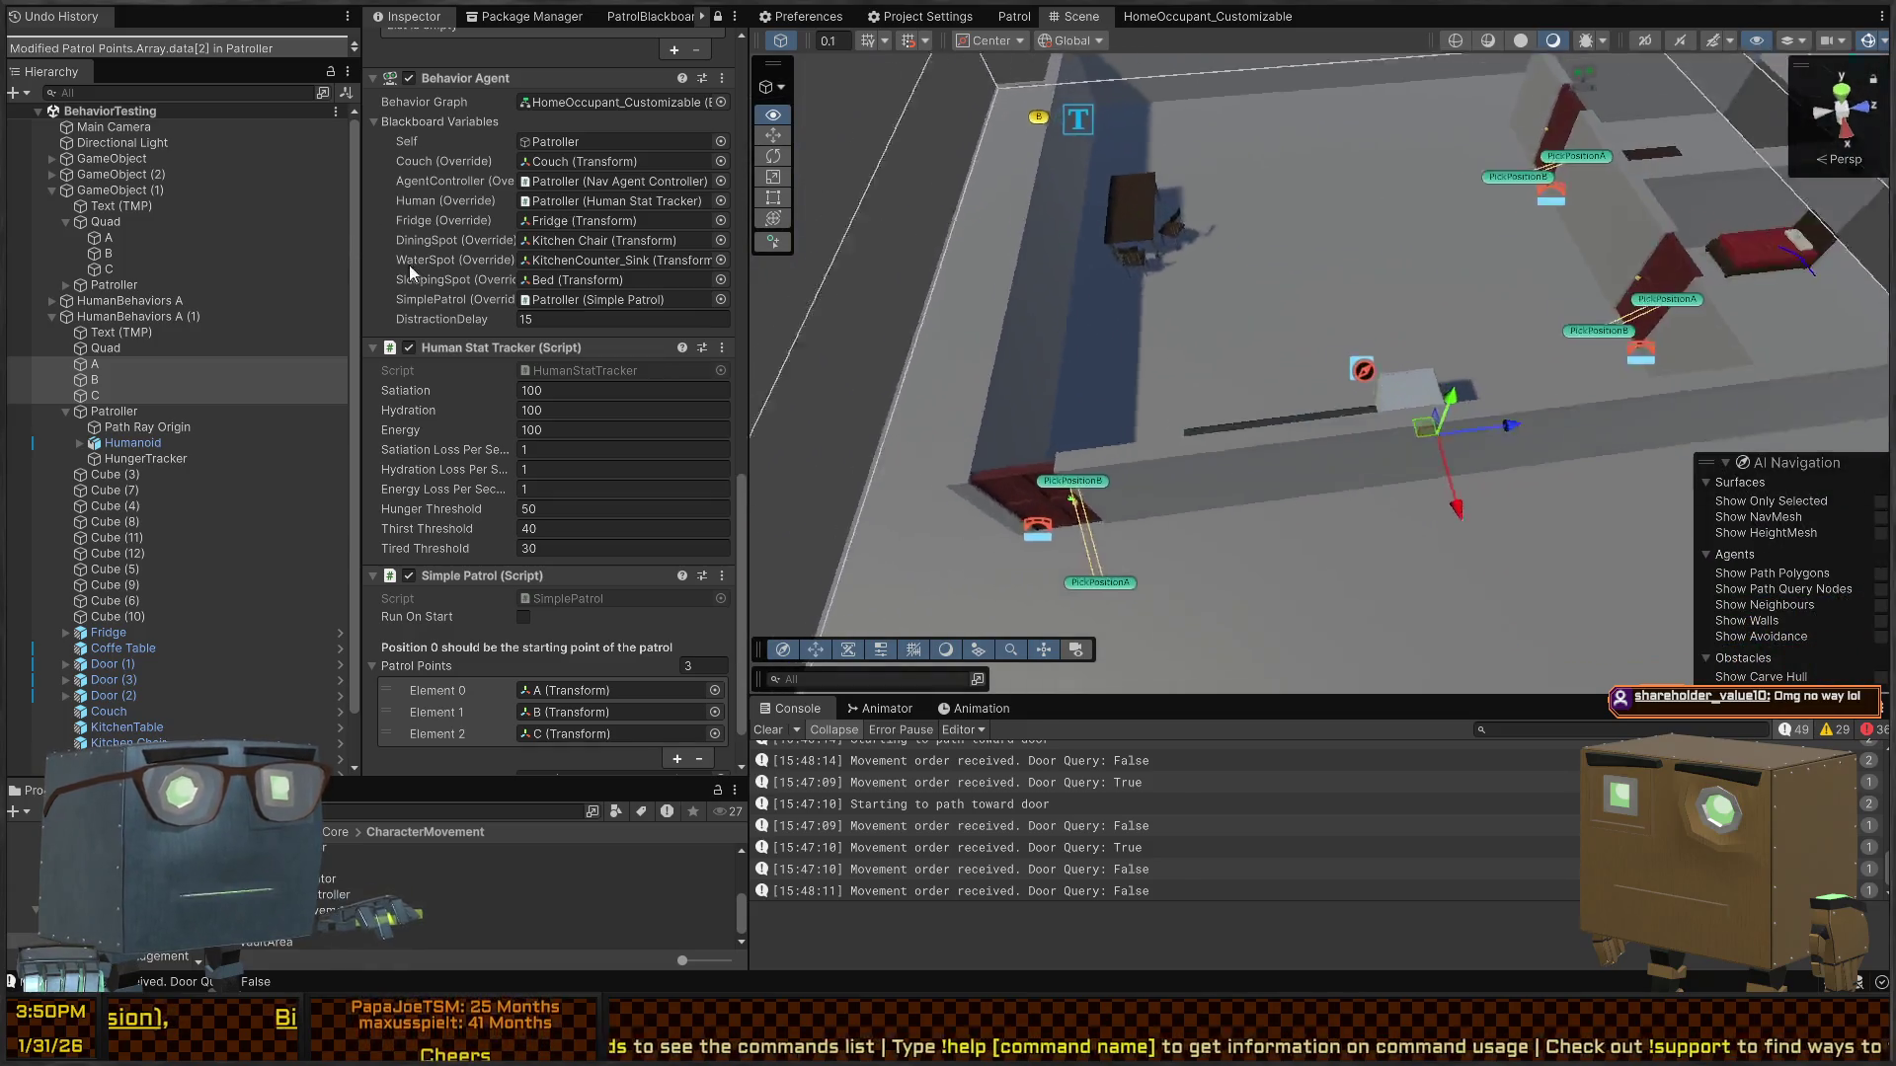
mouse_move(839, 254)
mouse_down()
mouse_move(1253, 217)
mouse_move(1410, 272)
mouse_move(1337, 287)
mouse_up()
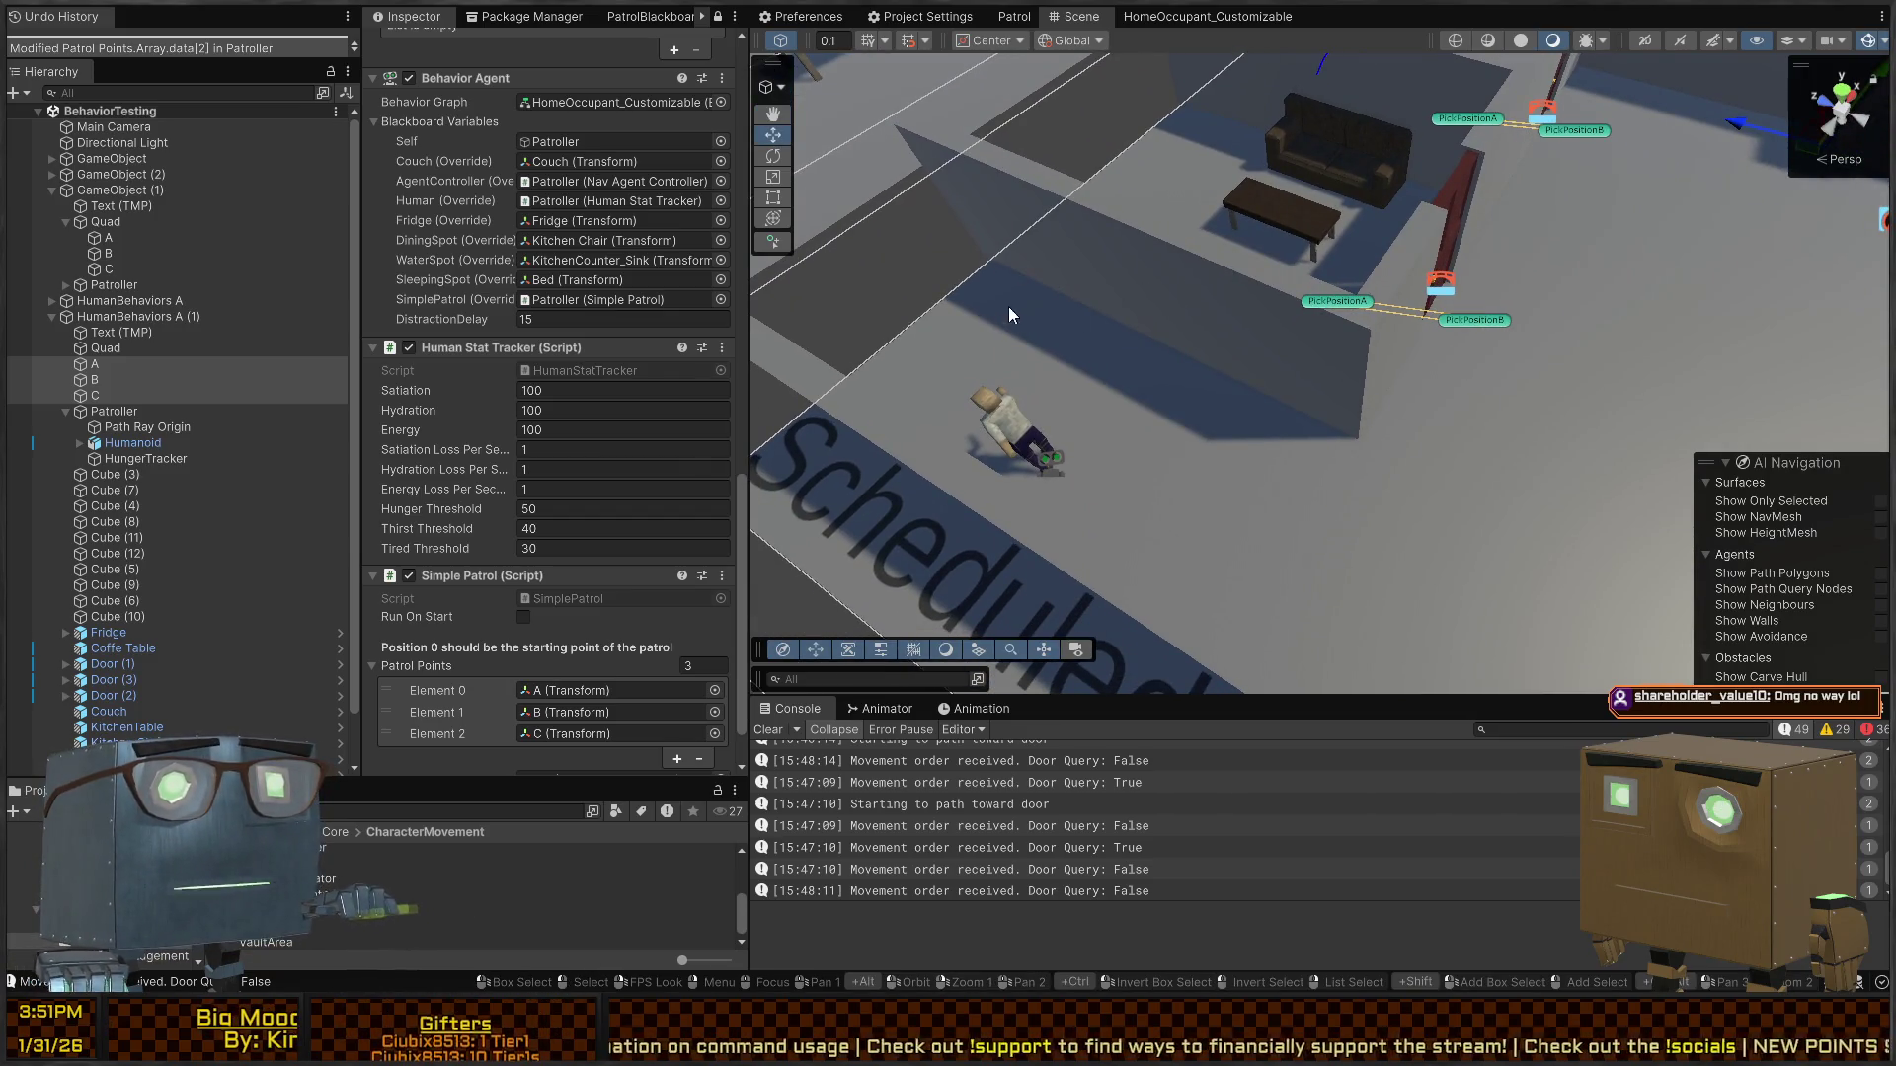
- Start the play test and watch the Patroller walk between the doors and rooms
key(ctrl+p)
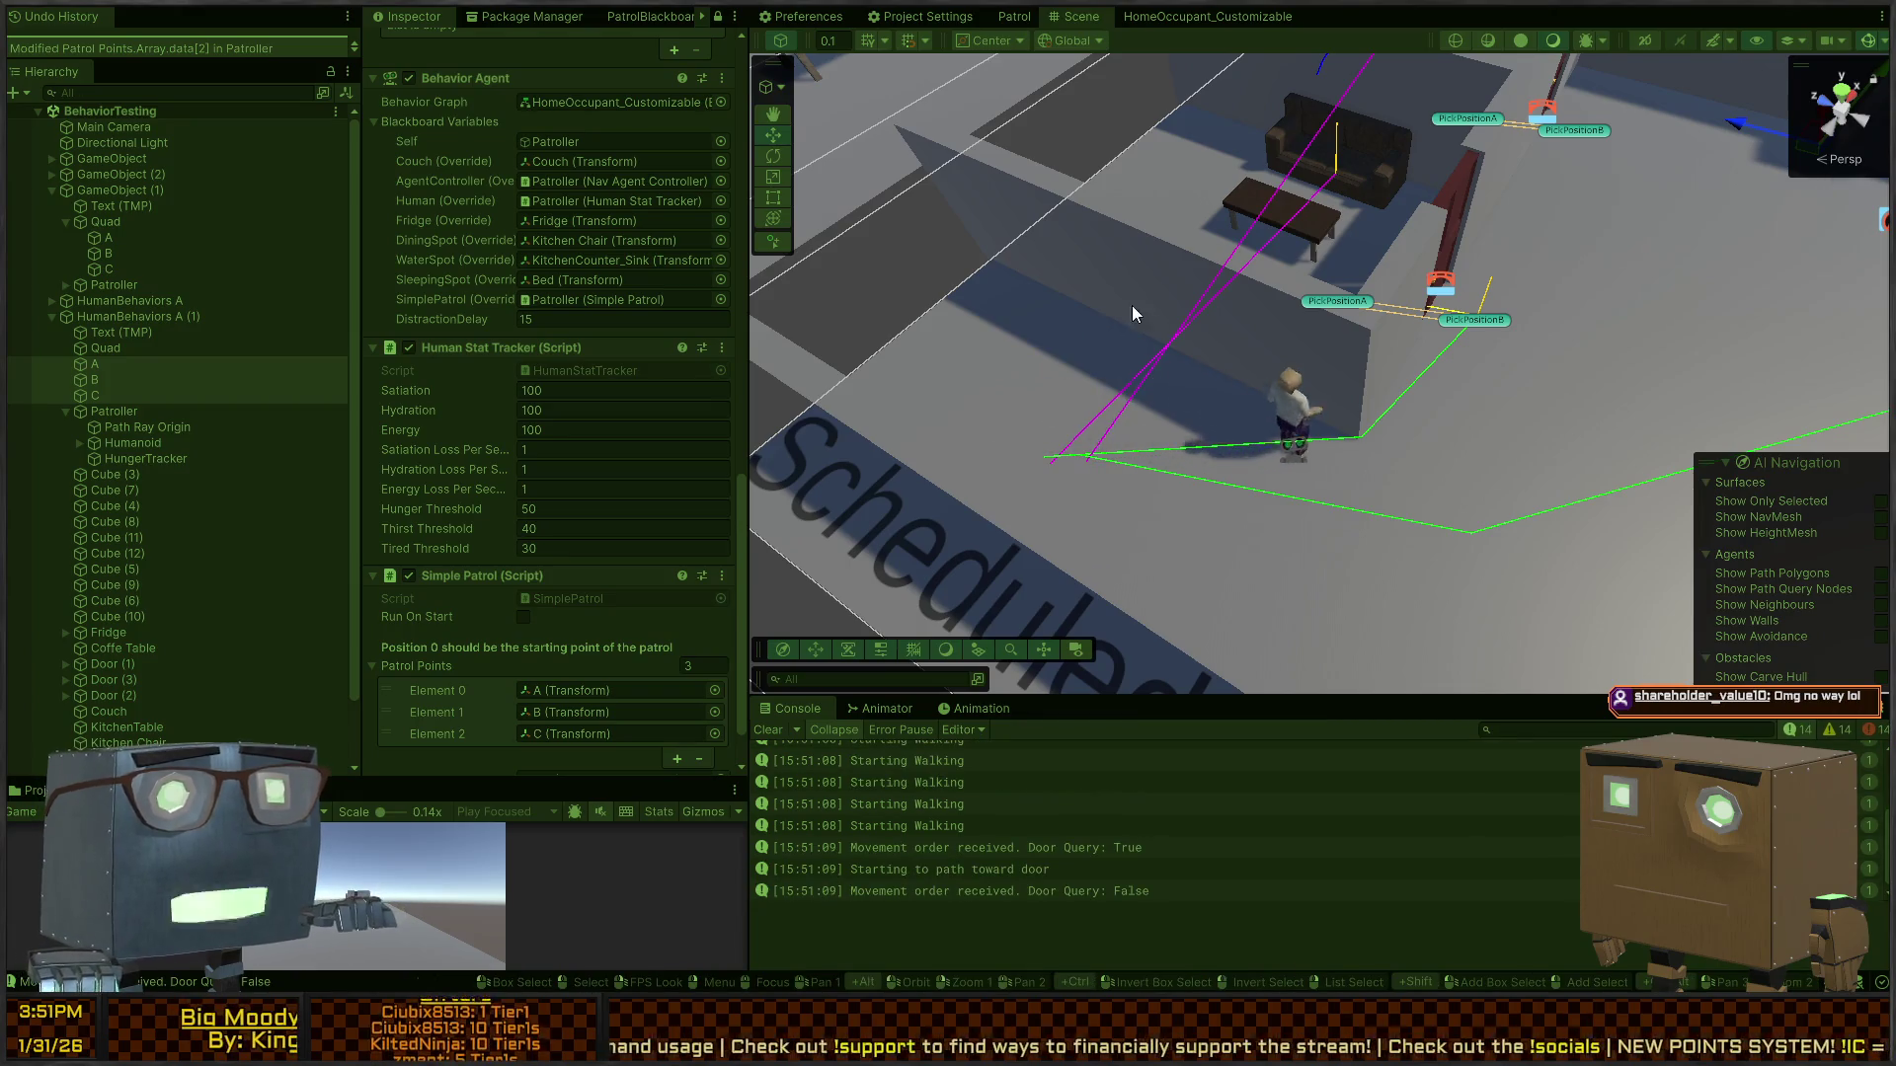
mouse_move(1132, 314)
mouse_down()
mouse_move(1310, 301)
mouse_move(1264, 361)
mouse_move(742, 331)
mouse_up()
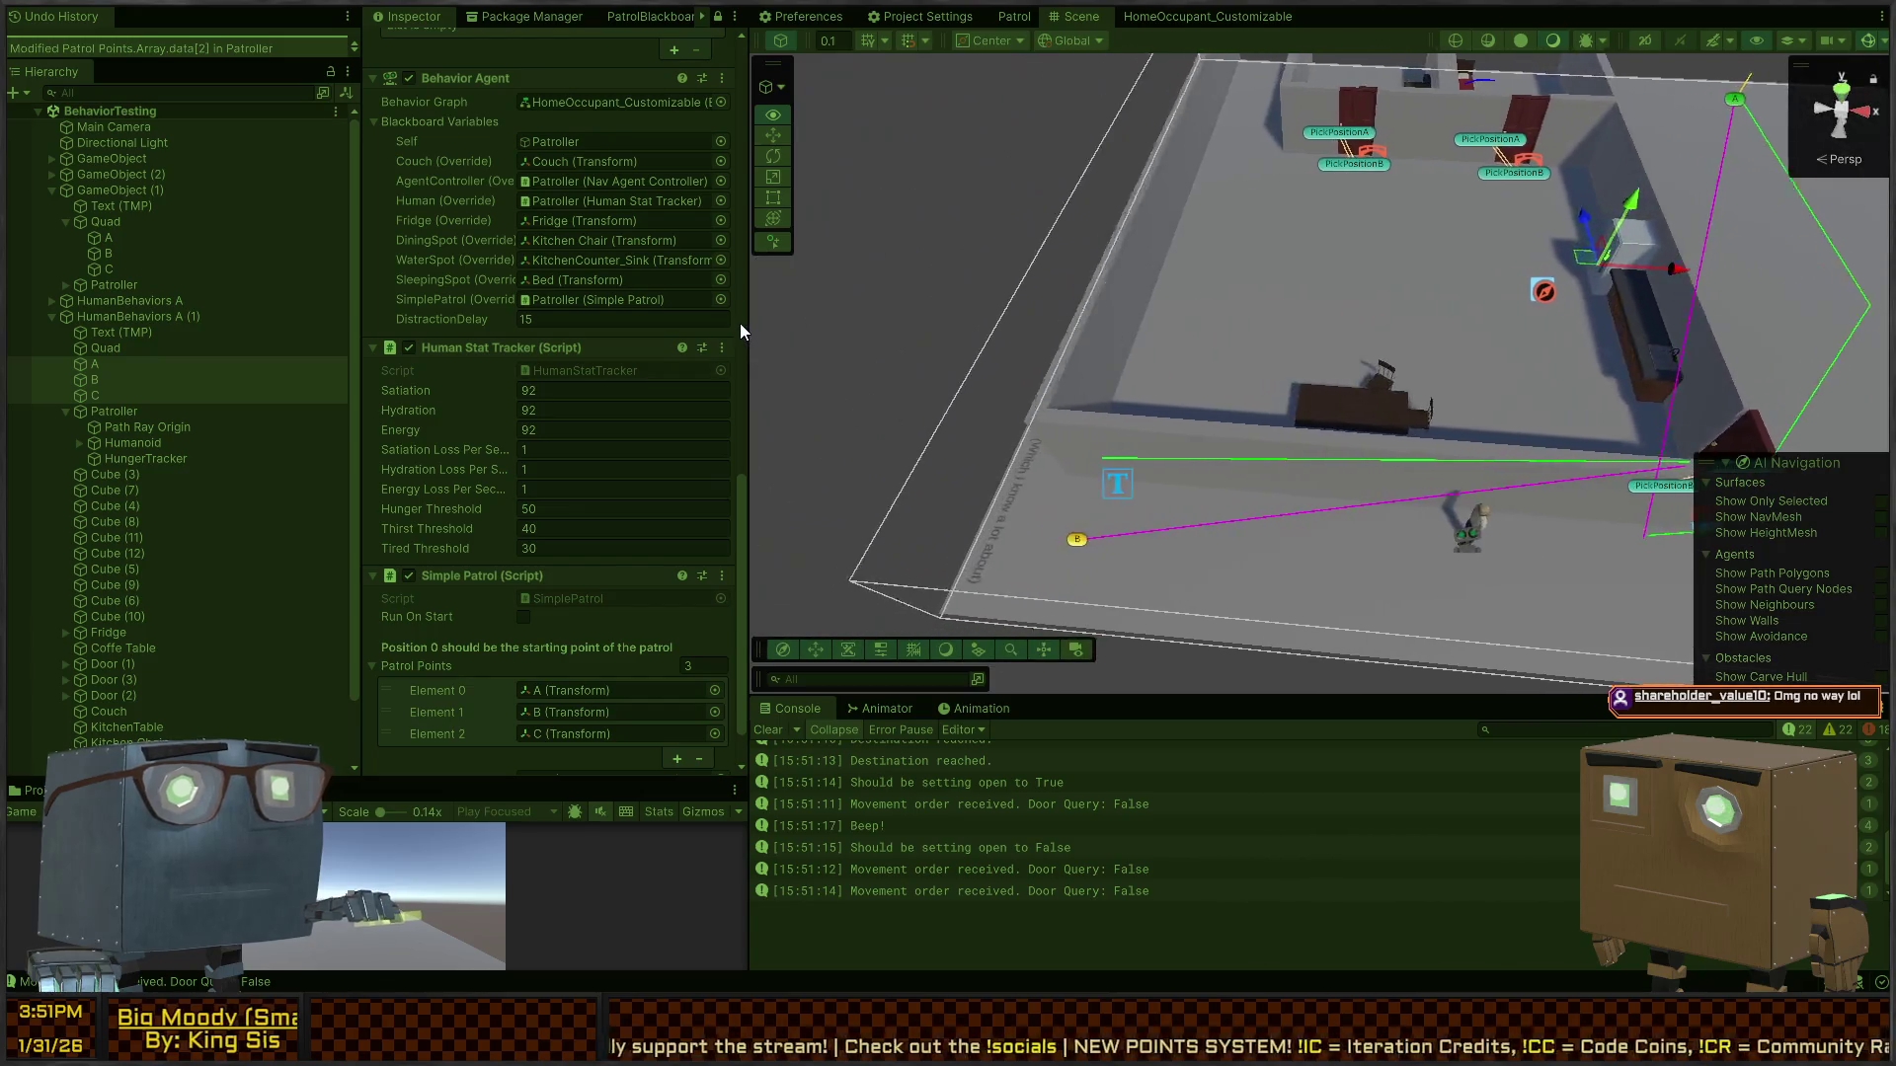
mouse_move(1234, 296)
mouse_down()
mouse_move(1214, 291)
mouse_move(1327, 290)
mouse_up()
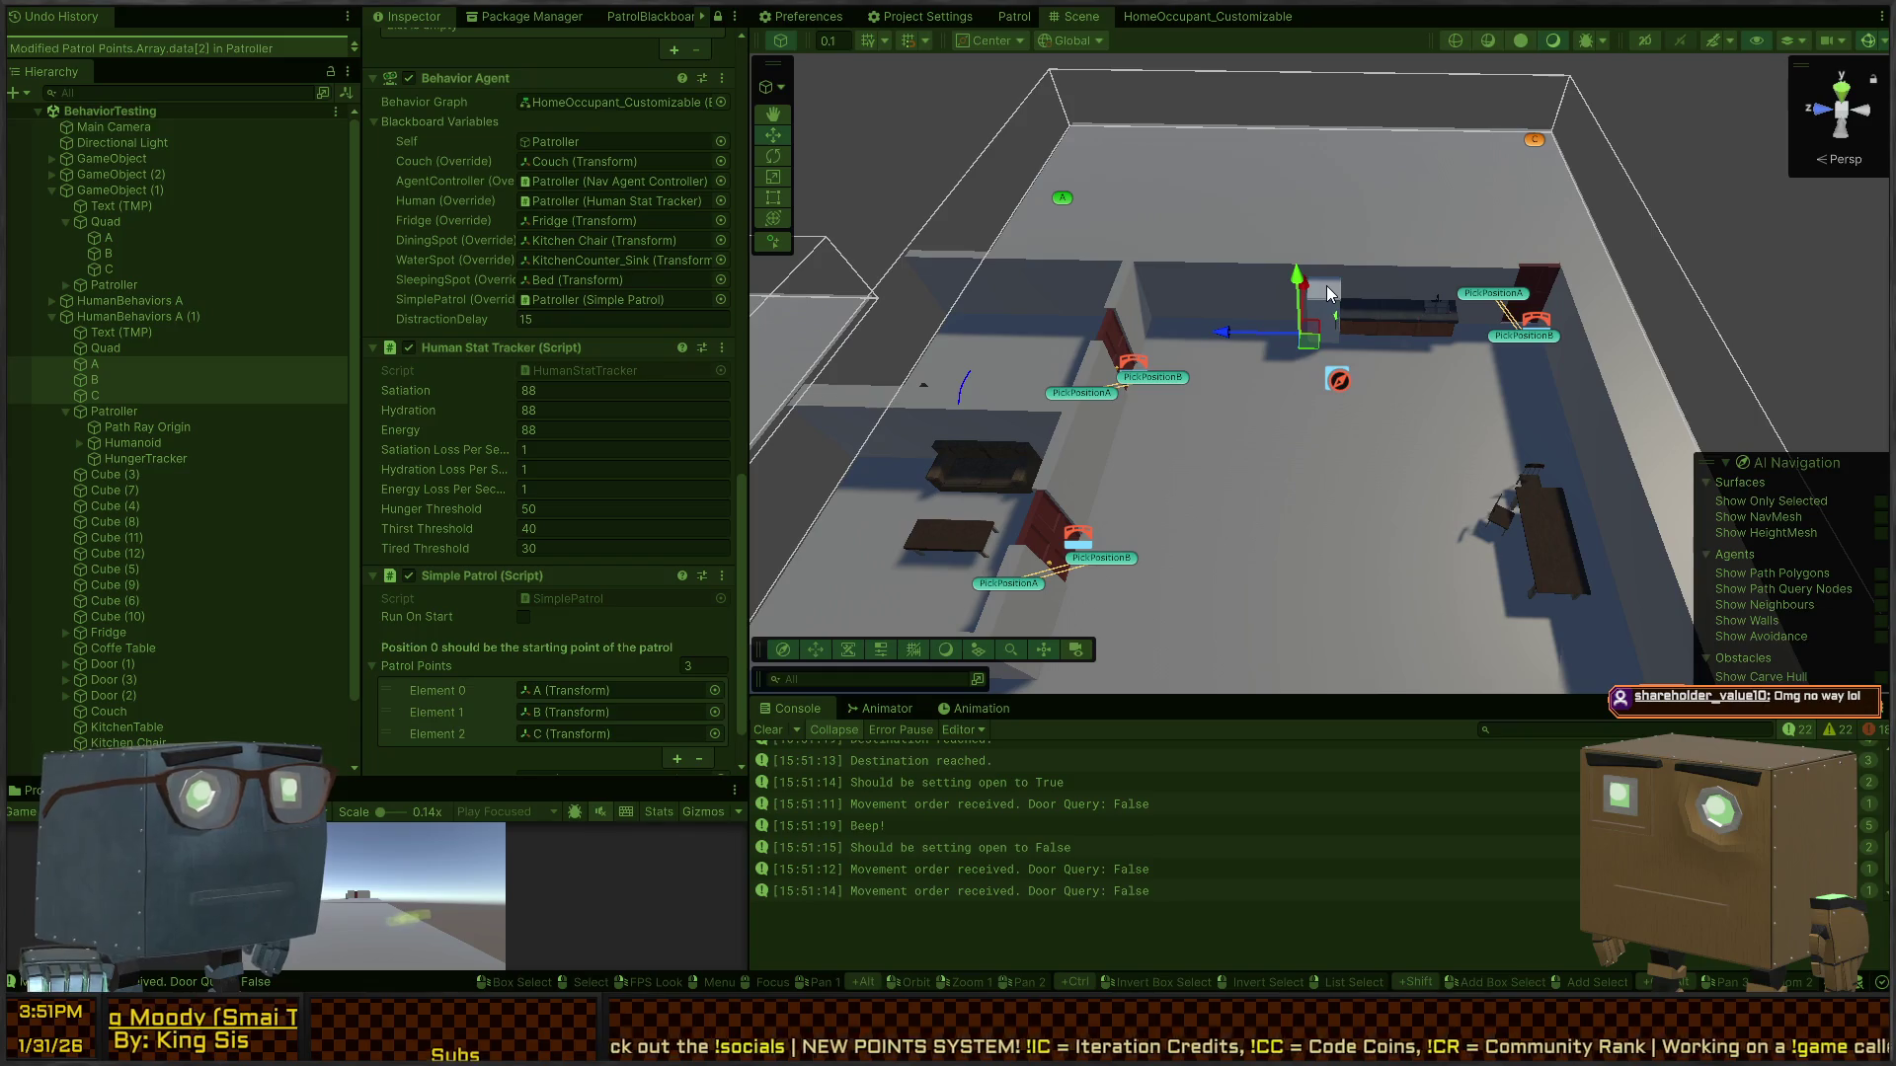
mouse_move(1325, 286)
mouse_down()
mouse_move(743, 221)
mouse_move(1045, 370)
mouse_up()
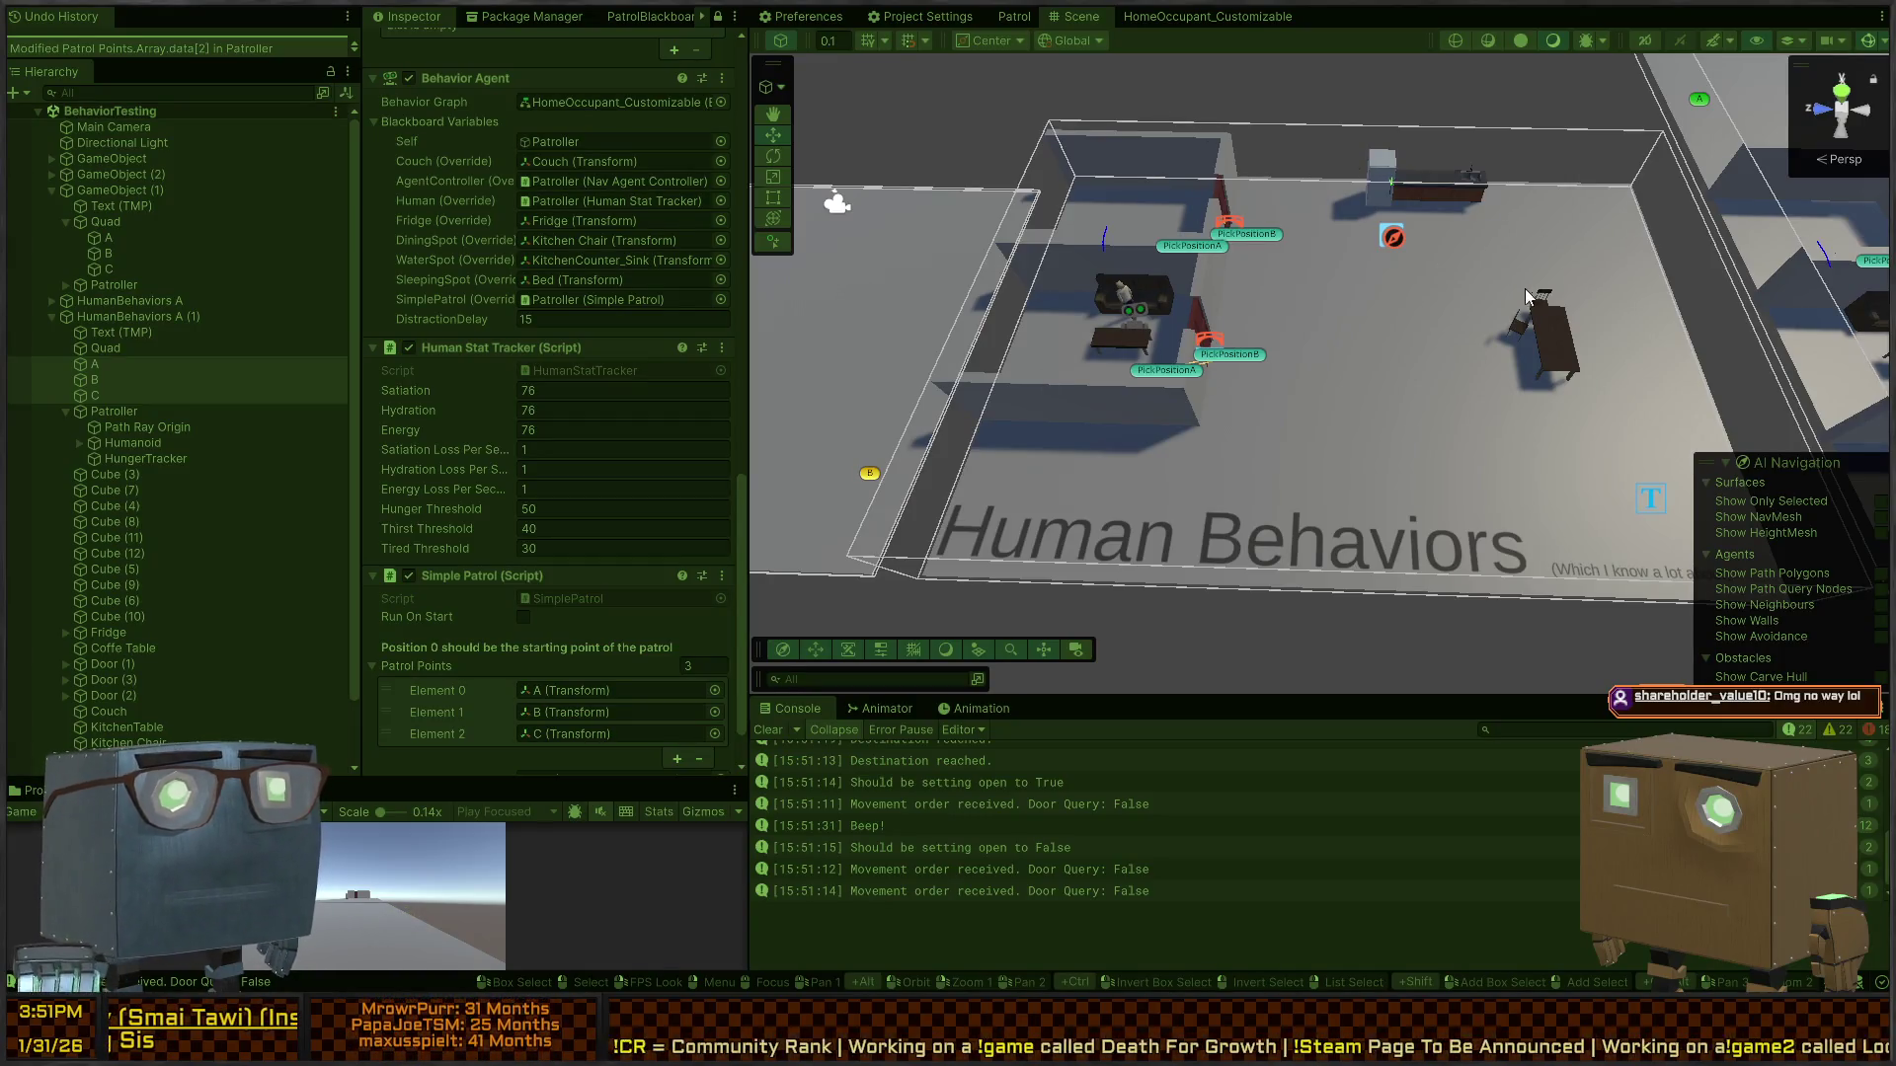
mouse_move(1355, 335)
mouse_down()
mouse_move(1119, 289)
mouse_move(1414, 269)
mouse_move(1359, 296)
mouse_up()
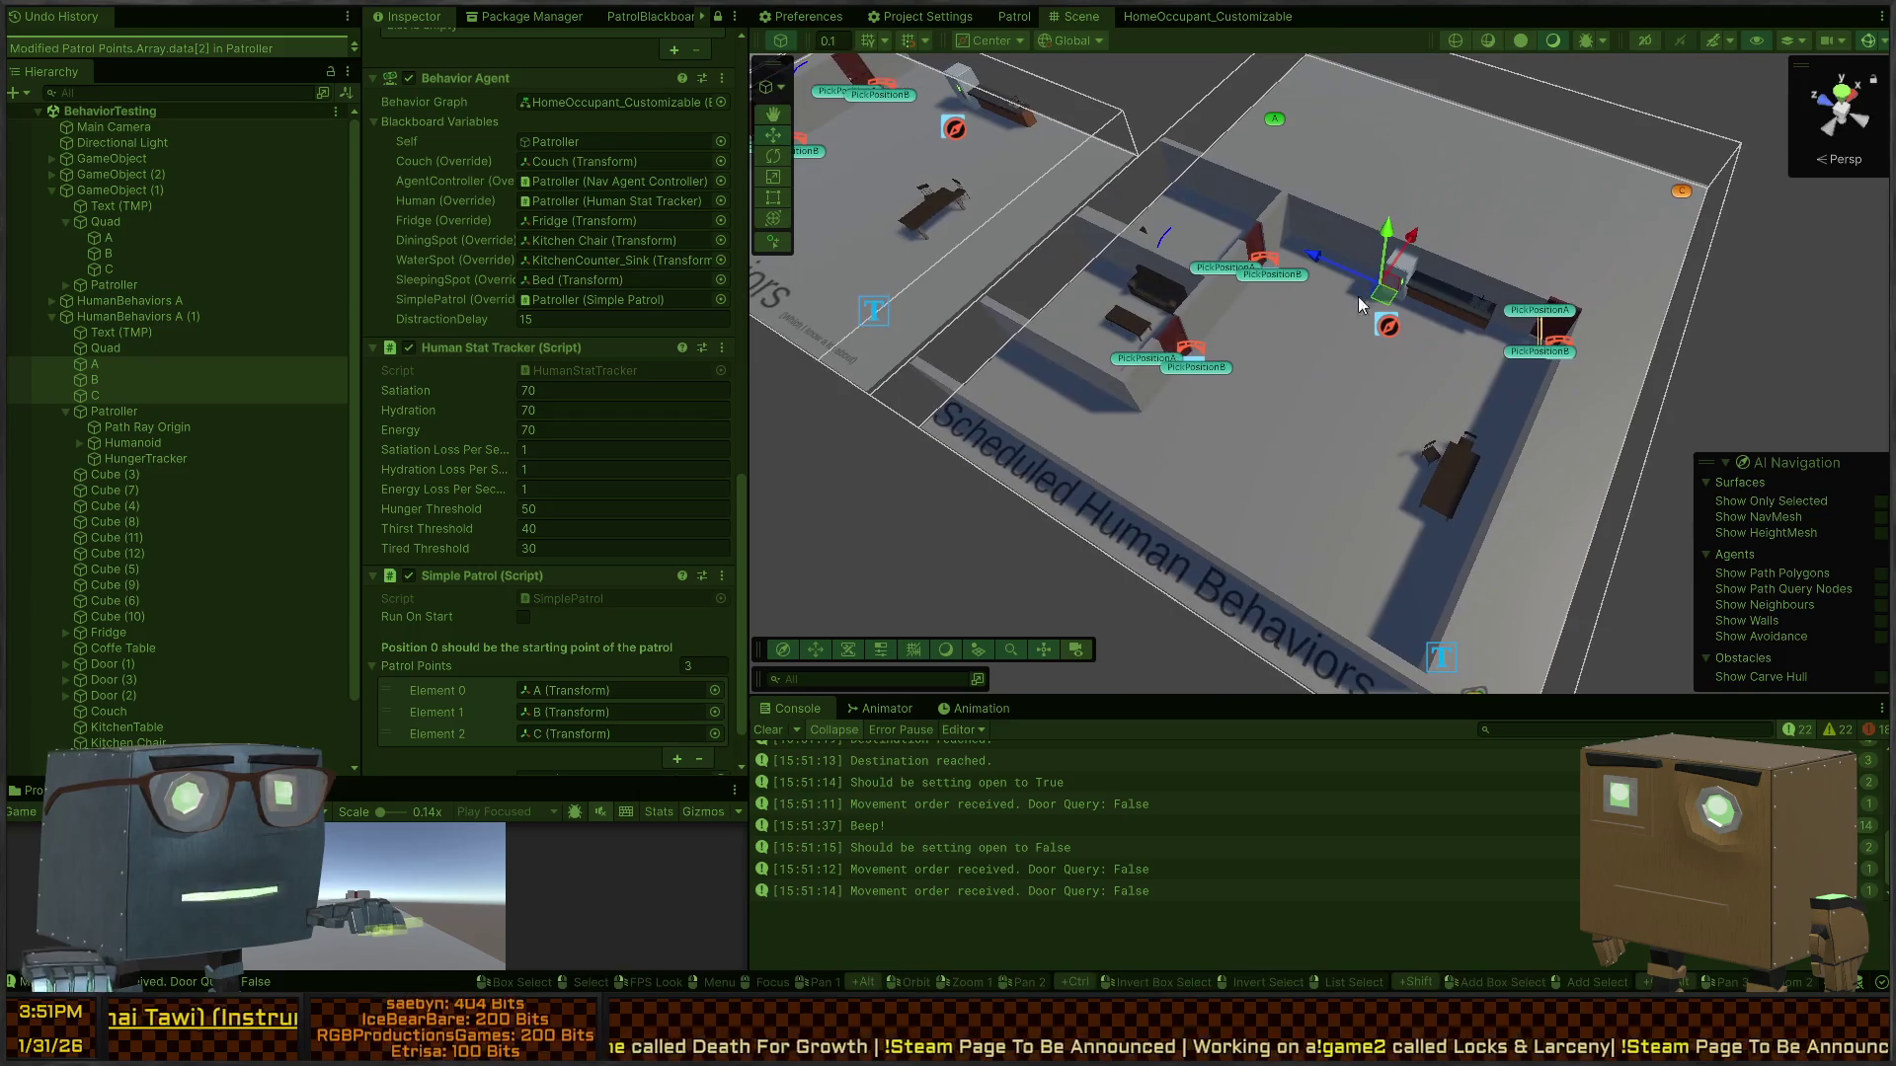
mouse_move(1259, 252)
mouse_down()
mouse_move(951, 231)
mouse_move(1437, 291)
mouse_move(1027, 227)
mouse_move(1443, 253)
mouse_move(1415, 319)
mouse_move(1159, 269)
mouse_move(894, 283)
mouse_up()
key(d)
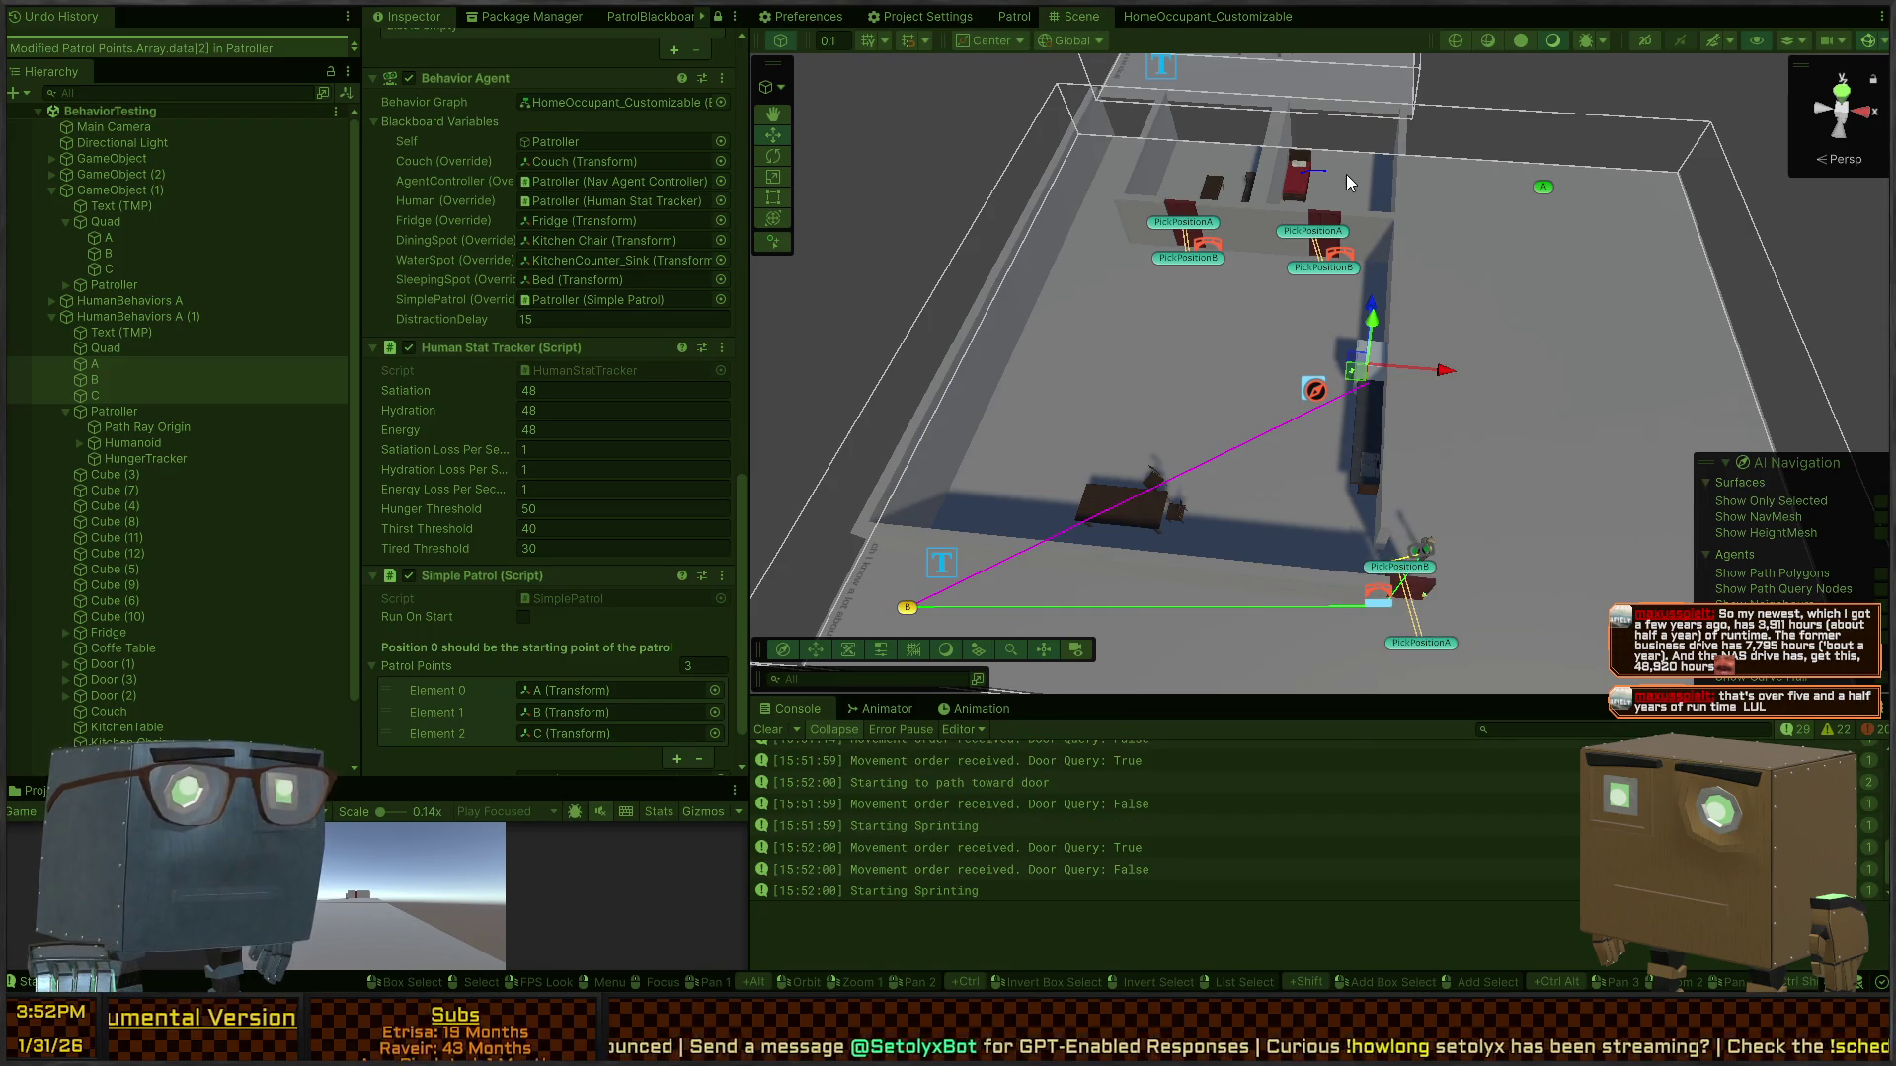
mouse_move(1315, 278)
mouse_down()
mouse_move(1297, 392)
mouse_move(1287, 329)
mouse_move(1259, 383)
mouse_up()
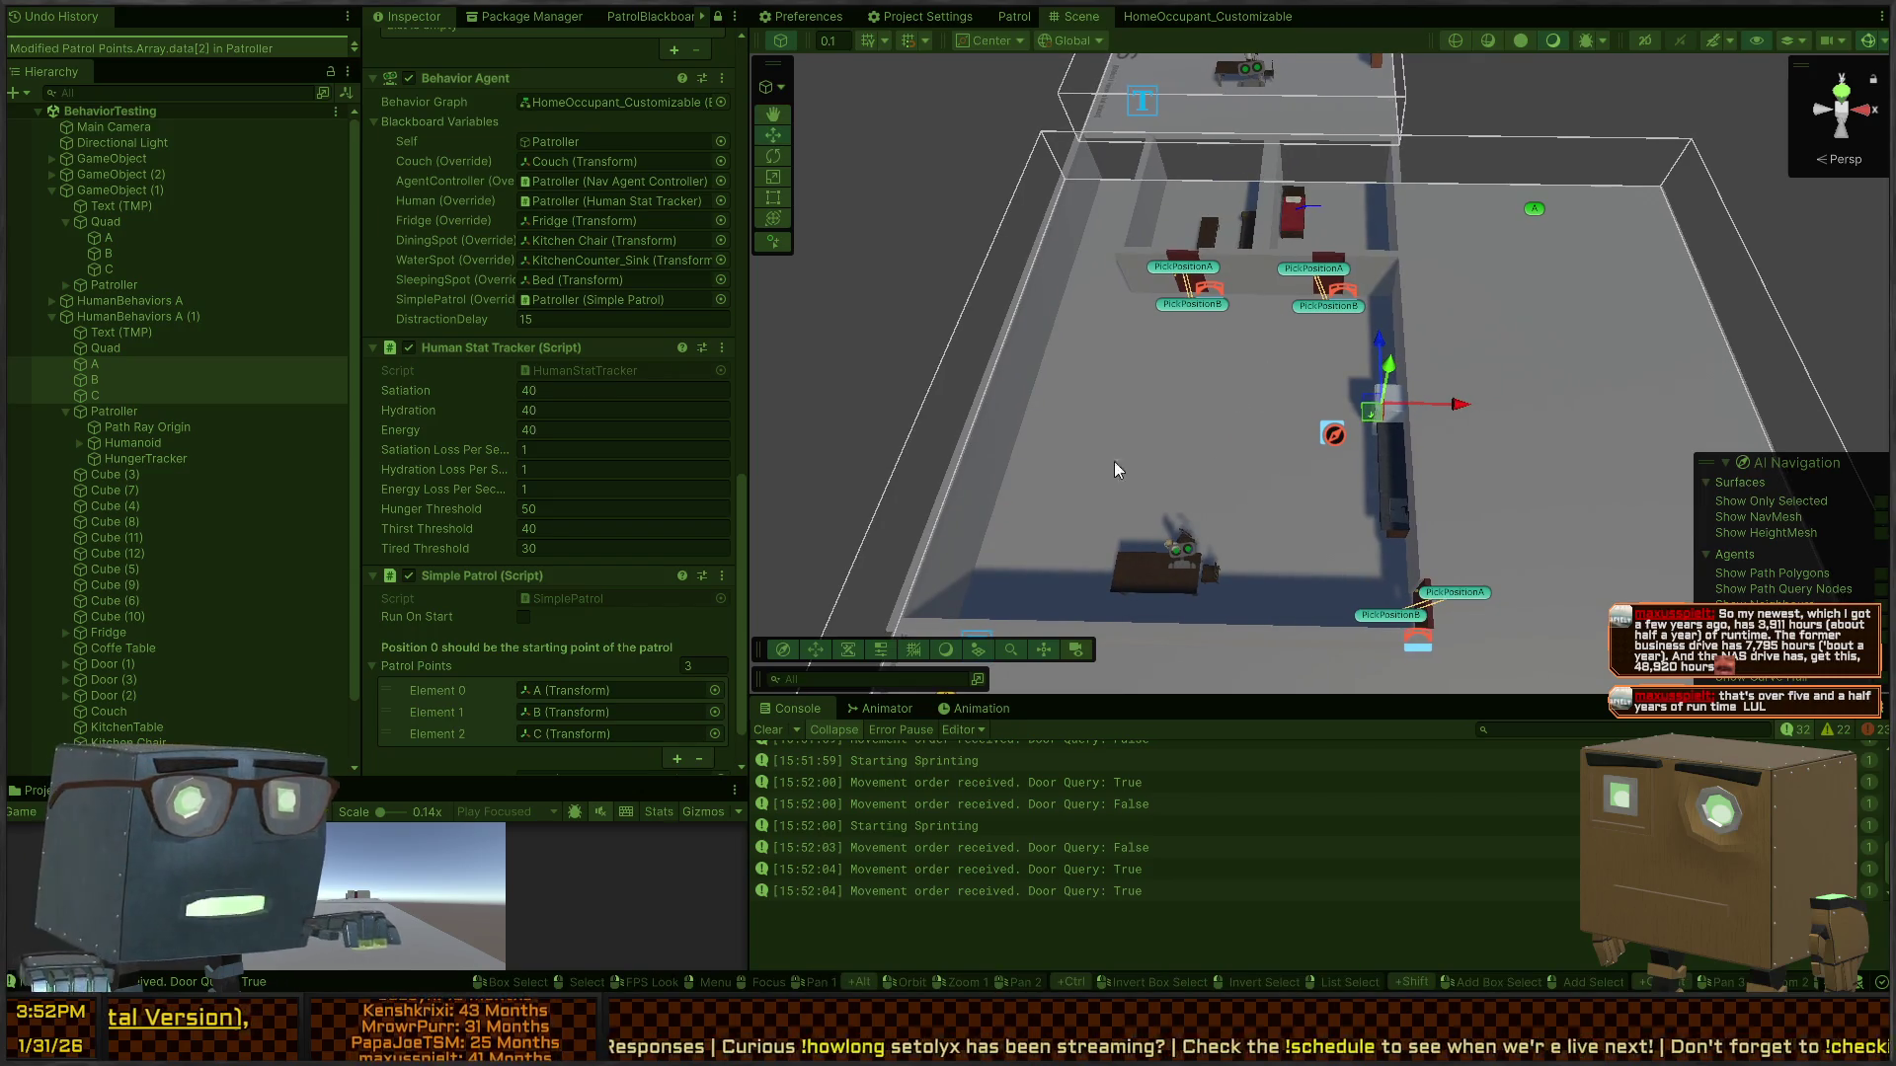
mouse_move(1526, 200)
mouse_down()
mouse_move(986, 161)
mouse_move(1136, 178)
mouse_move(1210, 218)
mouse_move(1173, 211)
mouse_move(1206, 318)
mouse_up()
- Stop the play test and switch to the SimplePatrol.cs source in the code editor
key(ctrl+p)
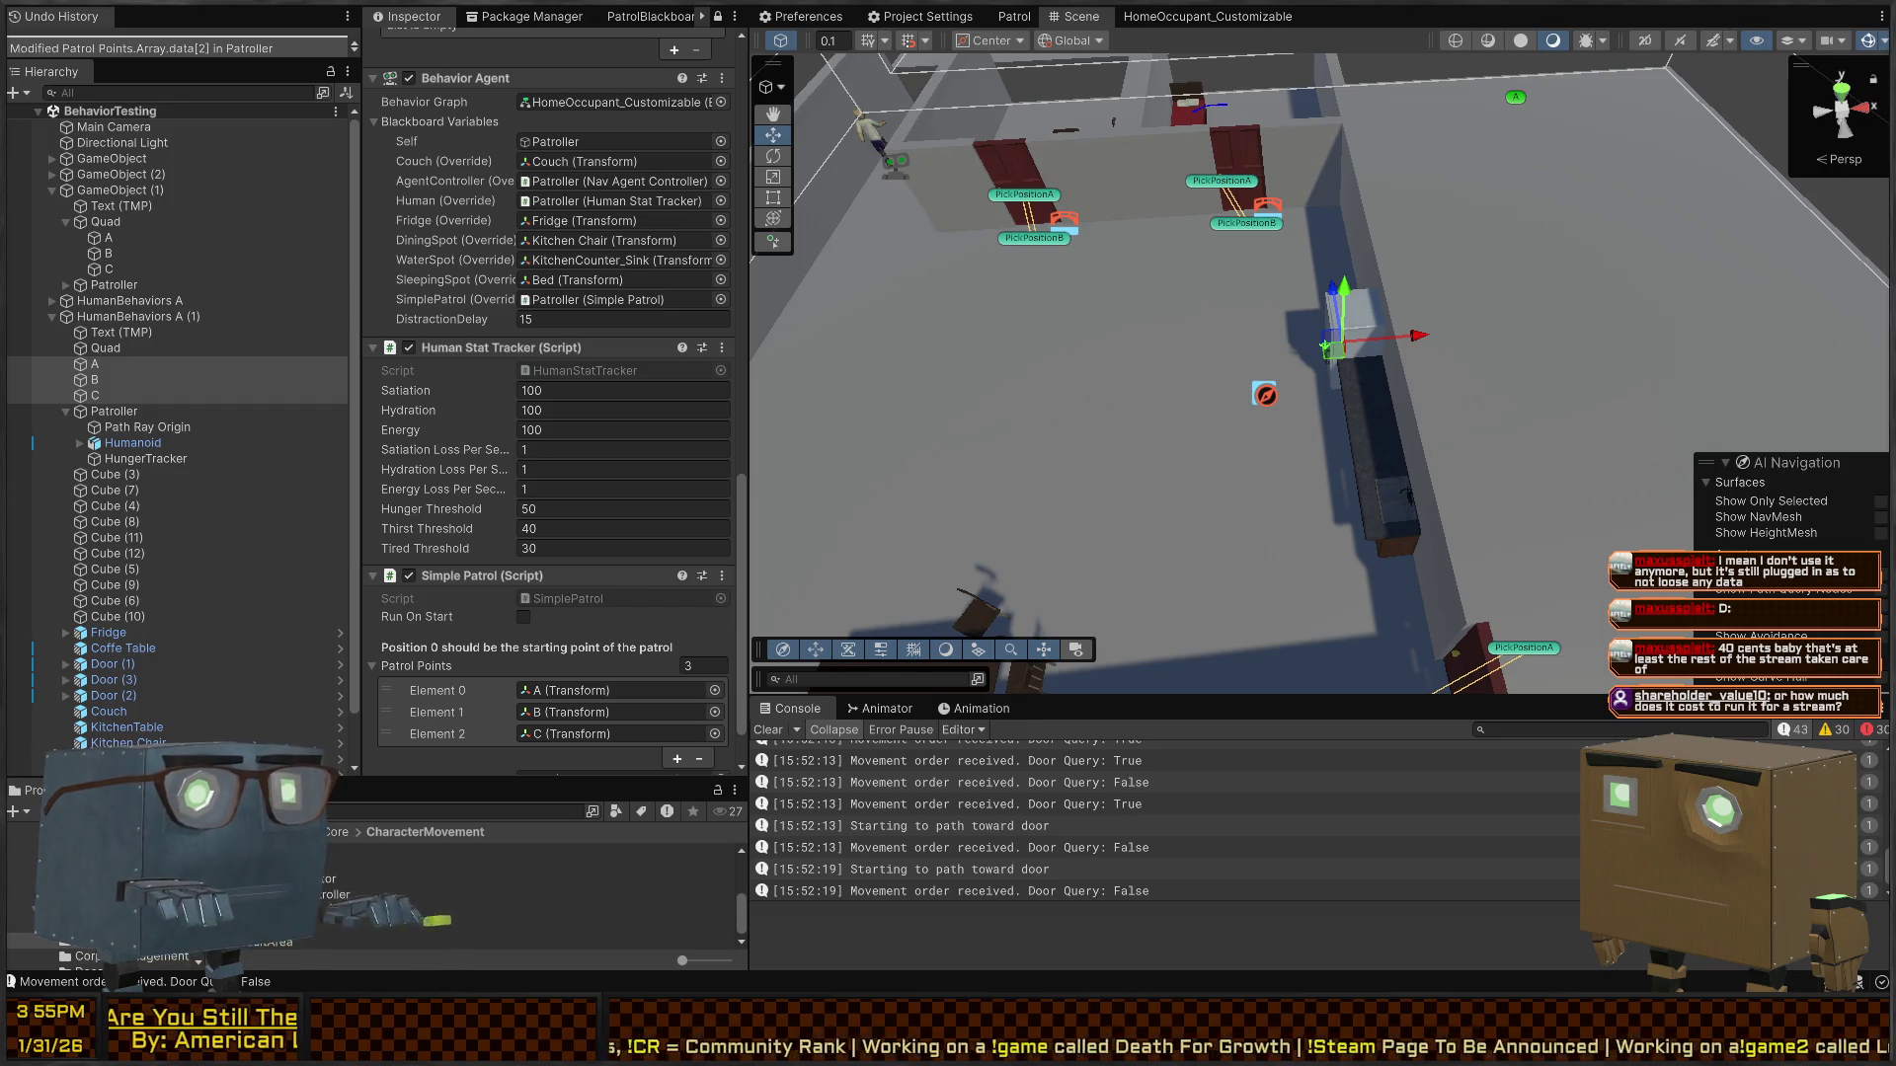
key(alt+Tab)
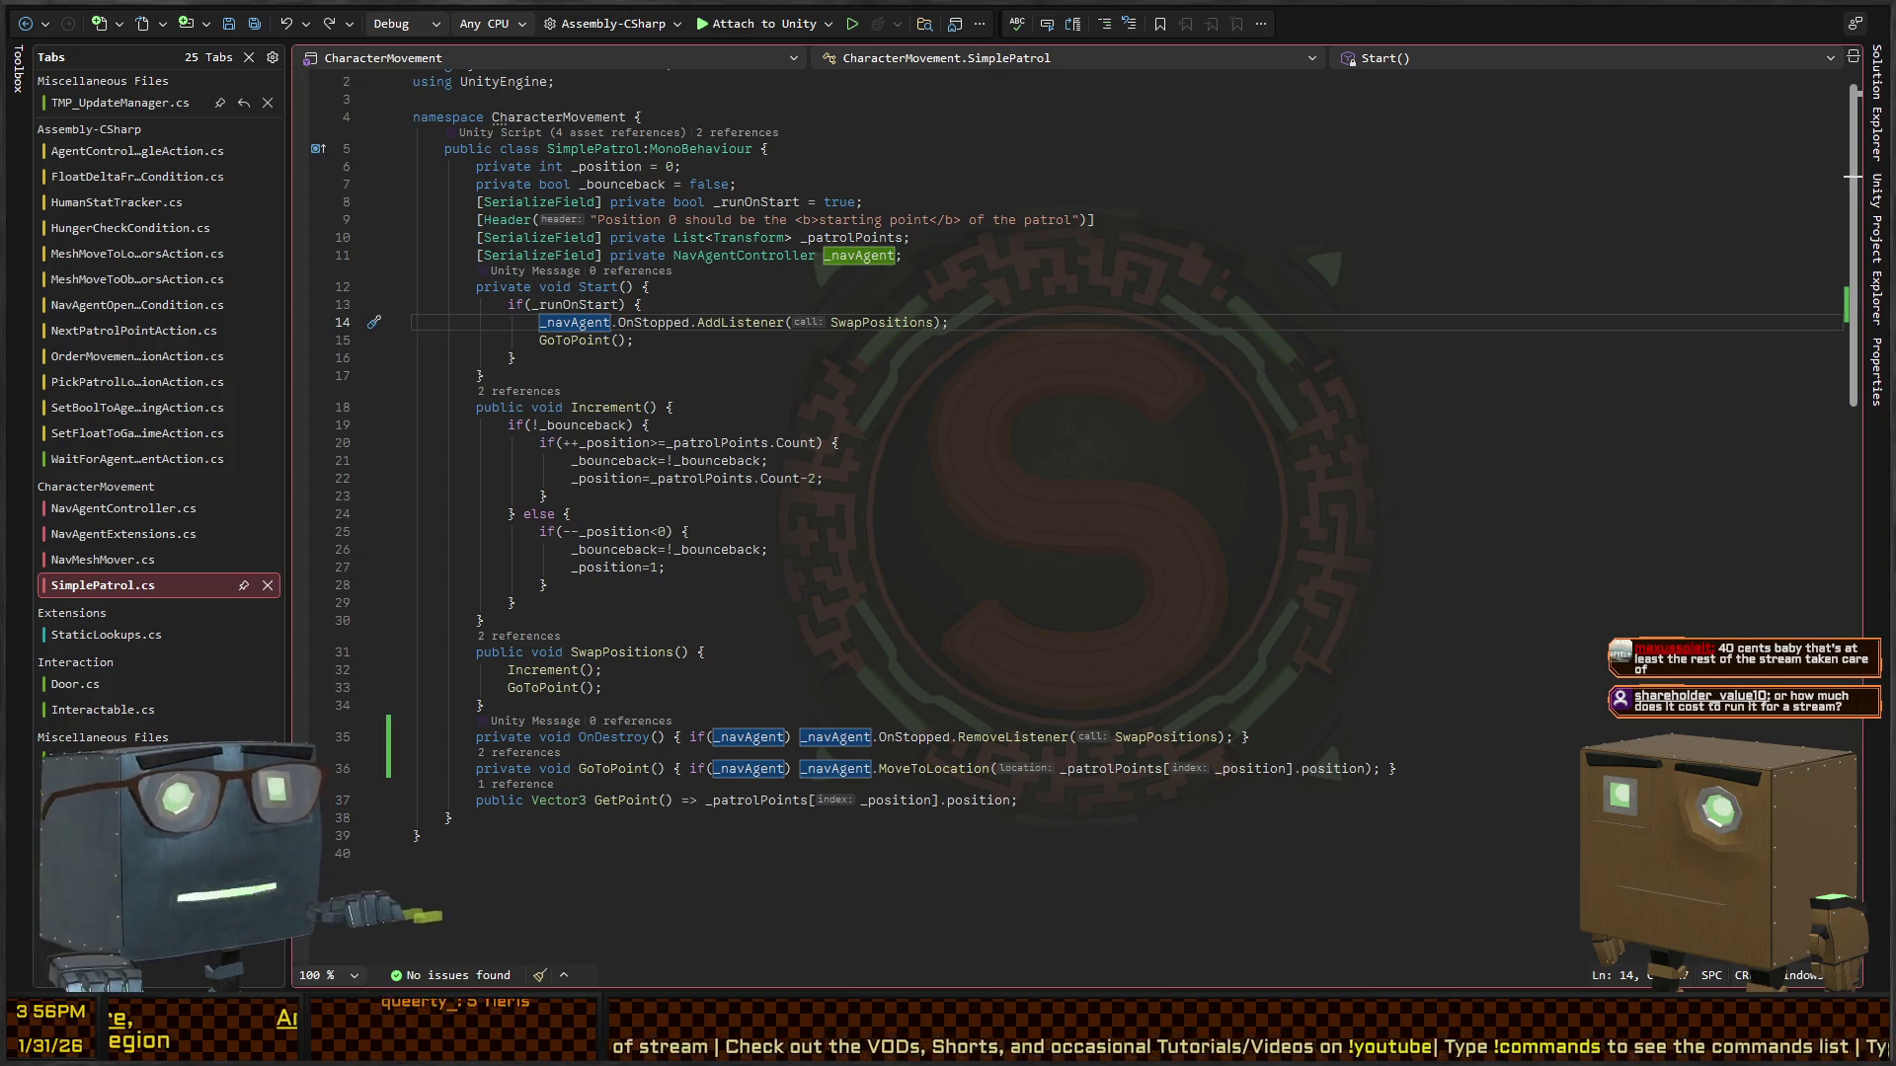
- Return from Rider to the Unity Editor and the Patroller's settings
key(alt+Tab)
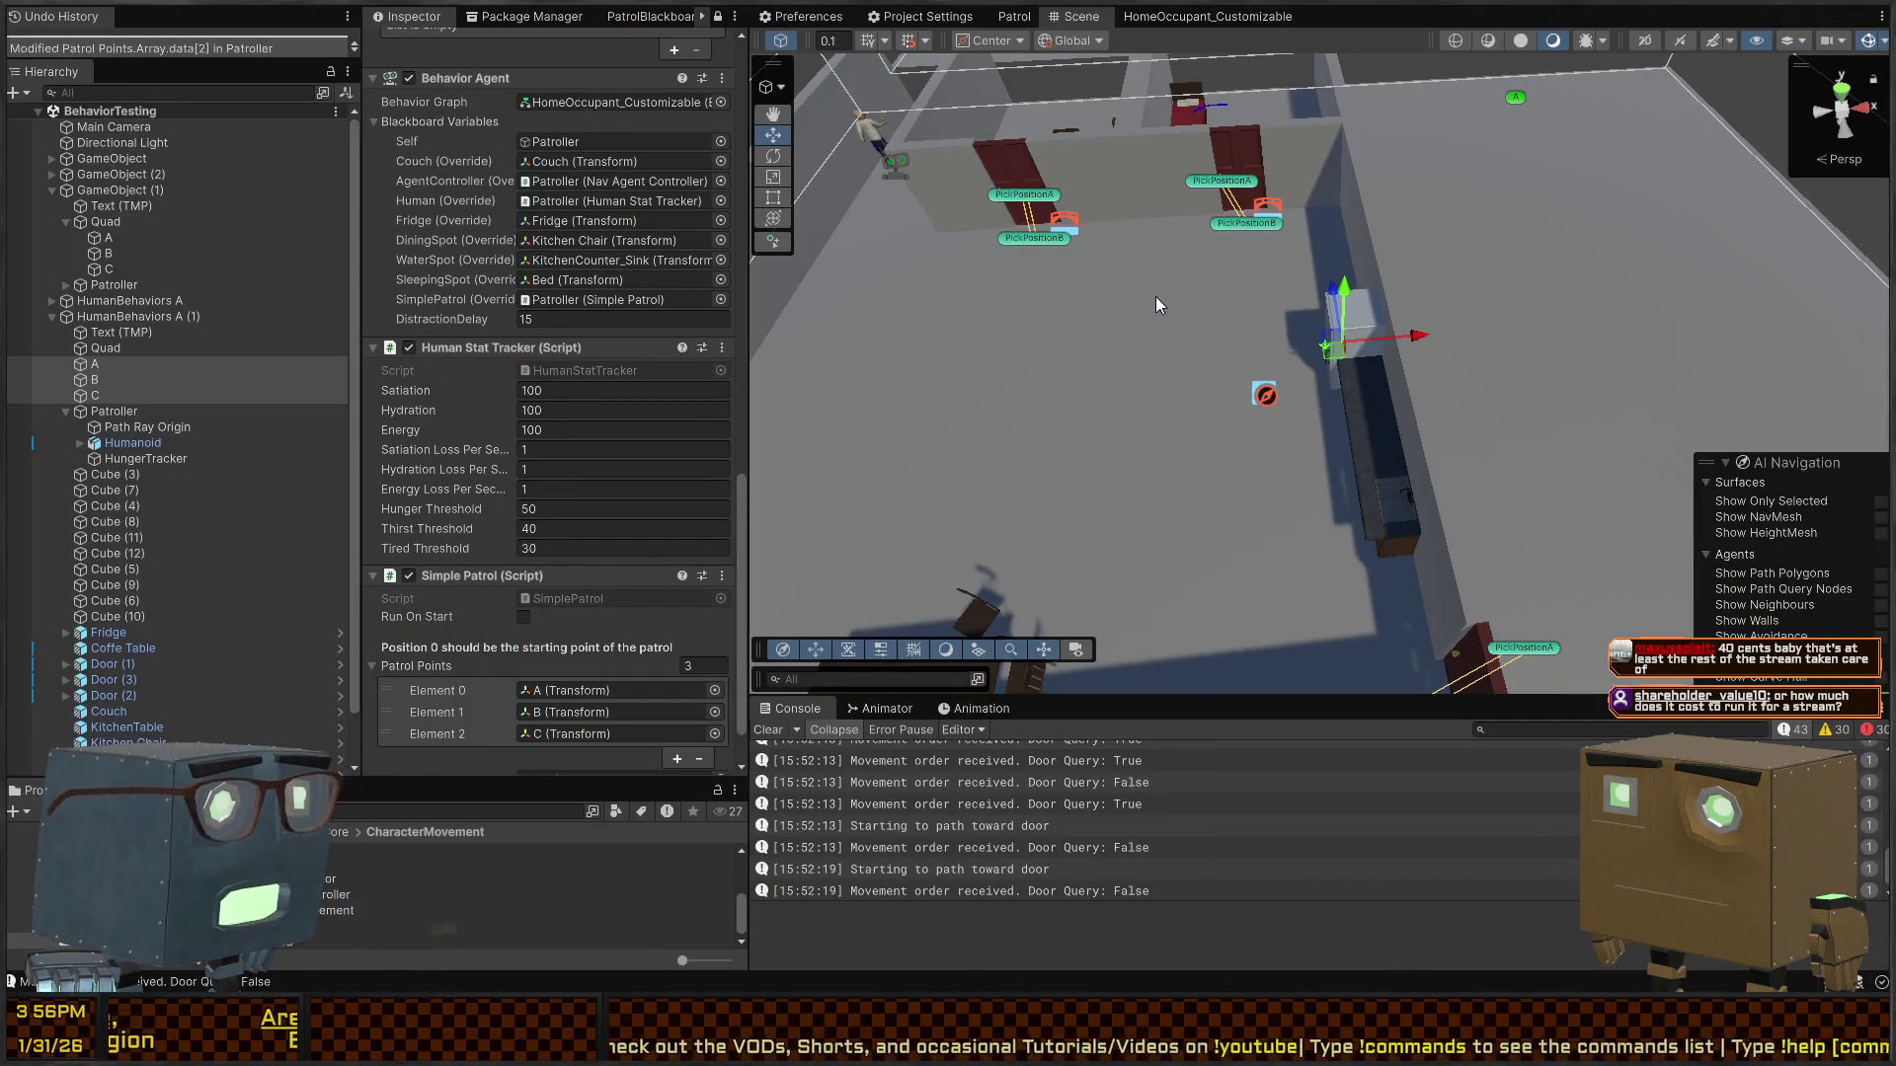